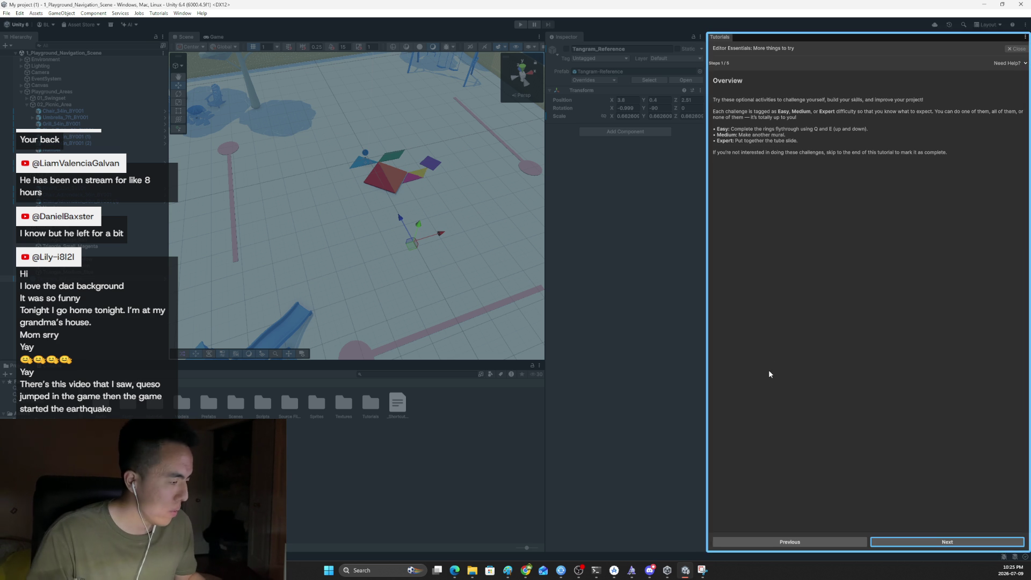
Step: Advance the tutorial to Steps 2/5, 'Easy: Complete the rings flythrough using Q and E'
click(926, 541)
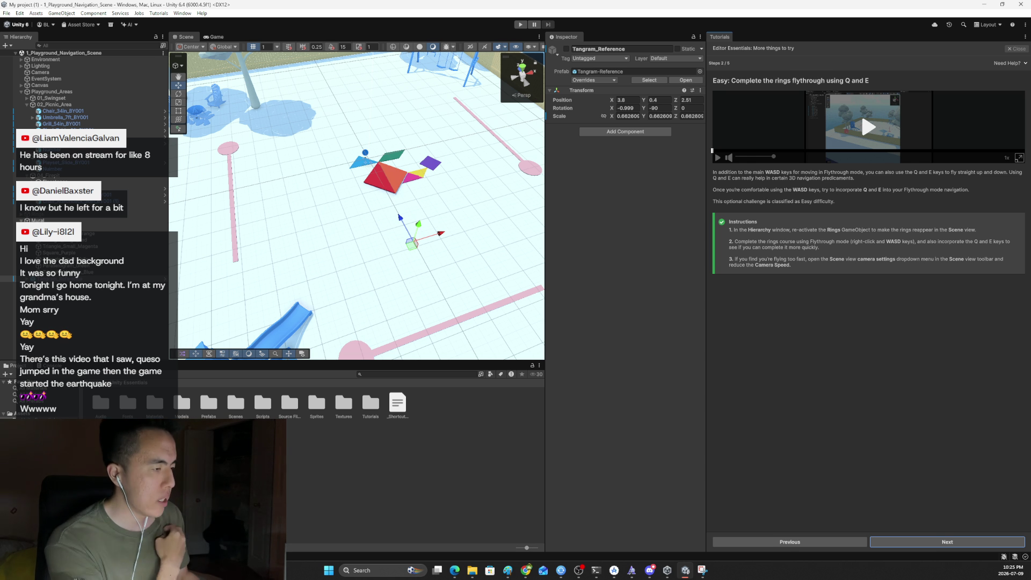
click(1017, 158)
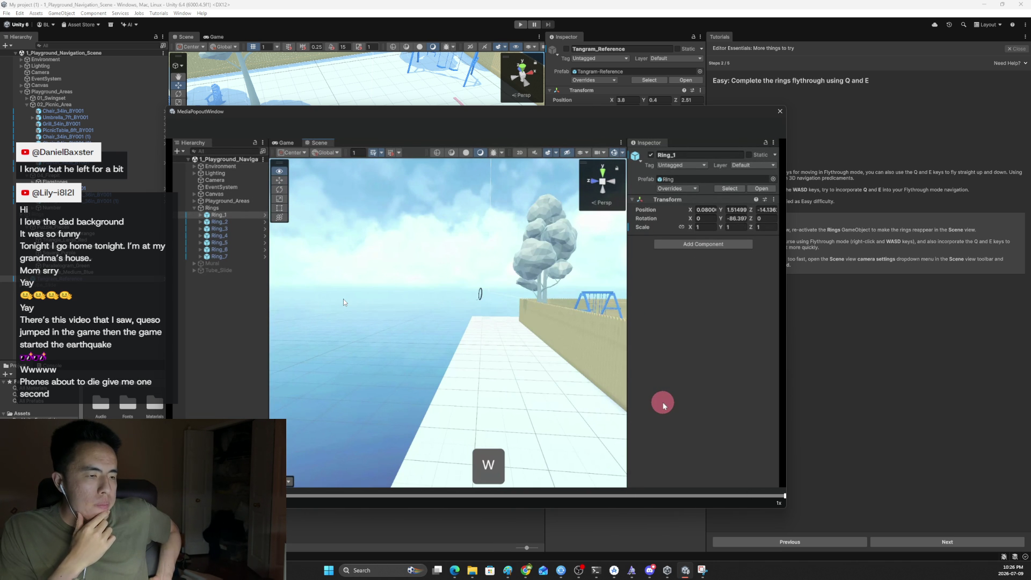
click(778, 111)
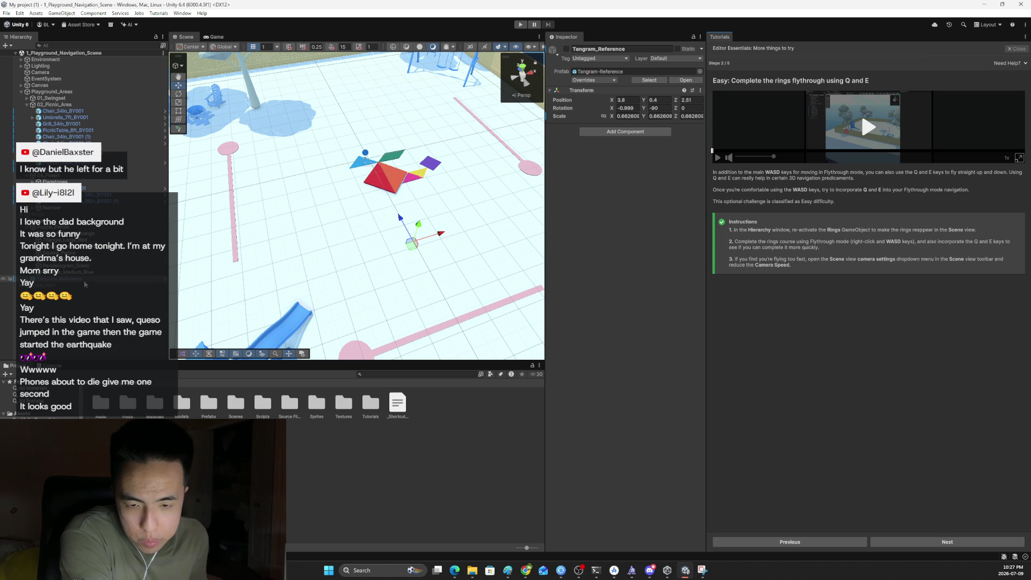
Step: Re-enable the Rings object, check the Camera's output settings, and play the tutorial video enlarged
click(37, 214)
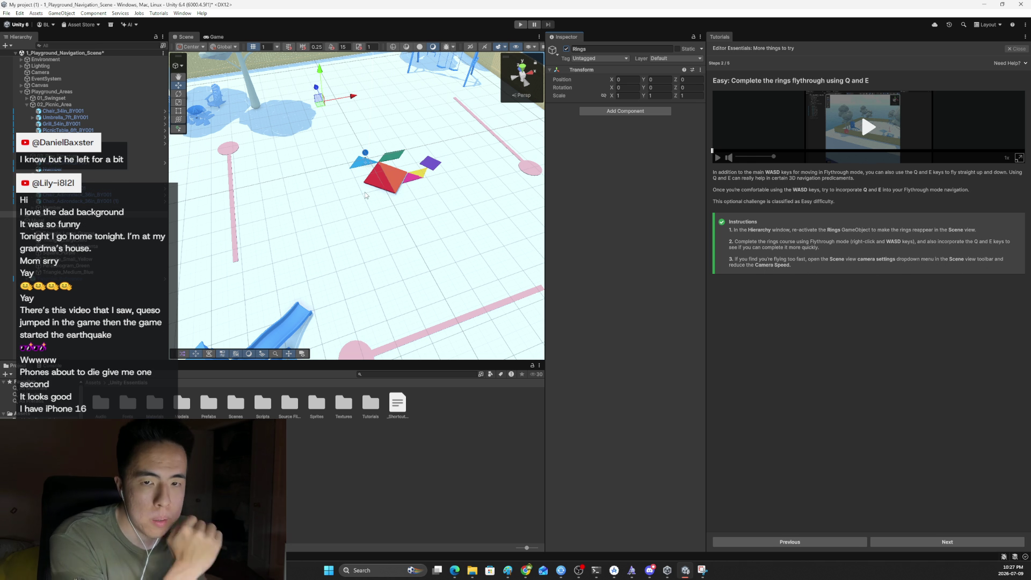
click(83, 54)
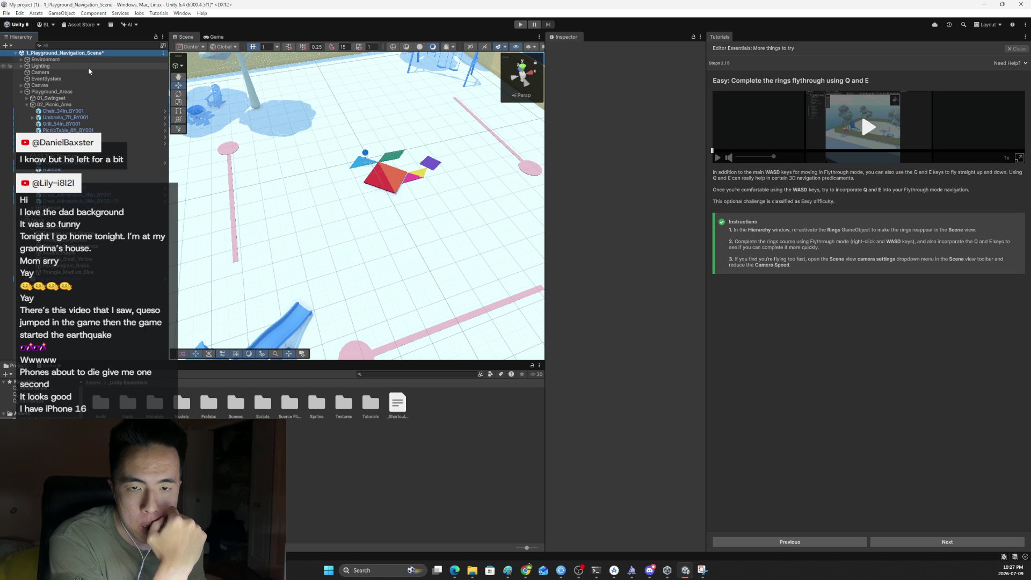
click(83, 73)
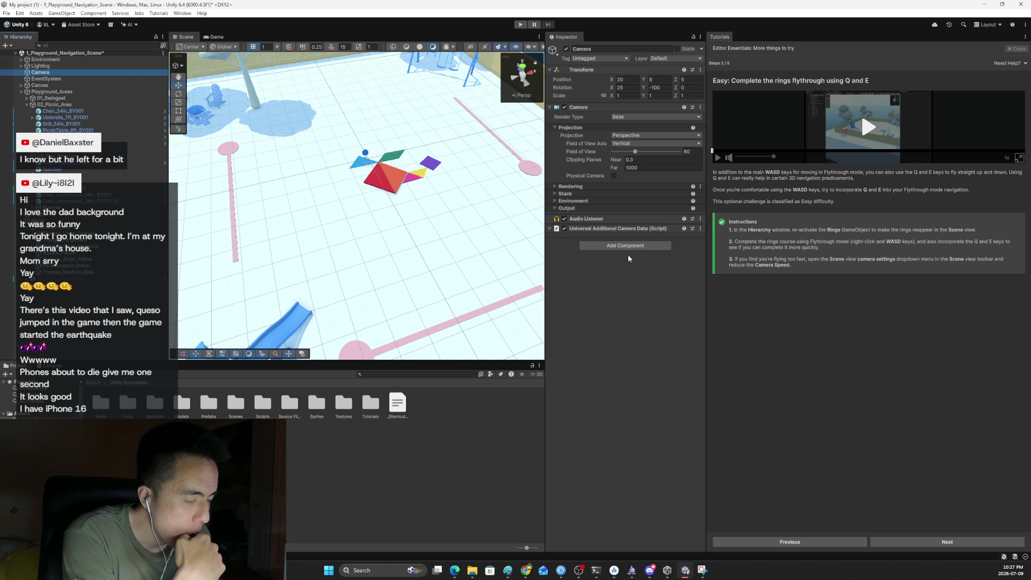
click(554, 209)
click(554, 209)
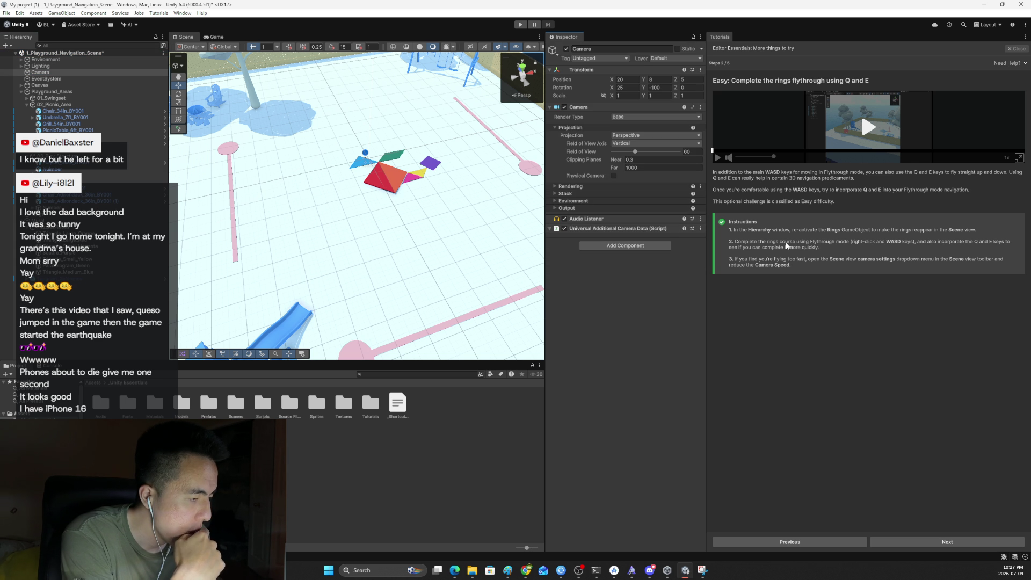
click(857, 128)
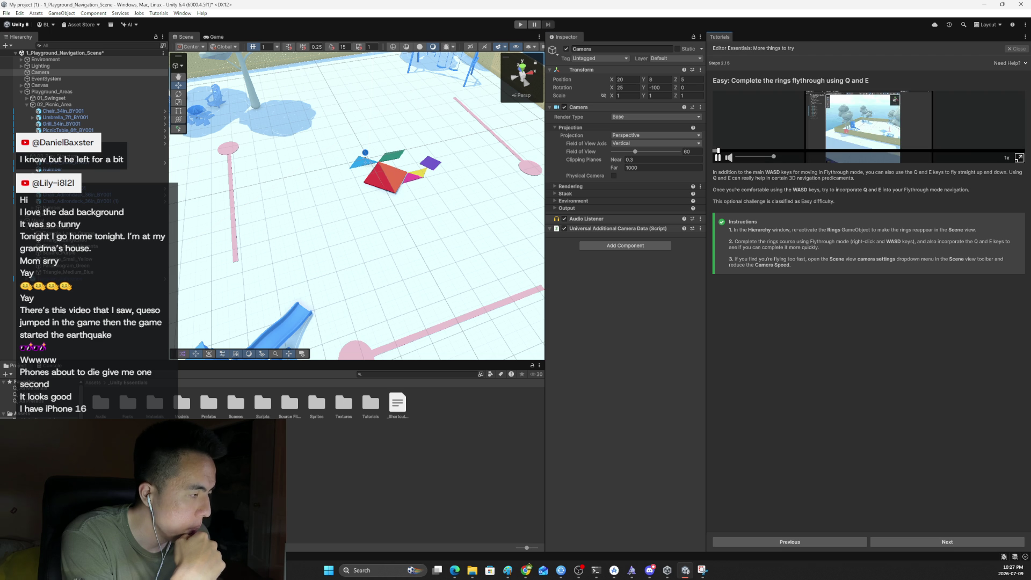
click(1019, 157)
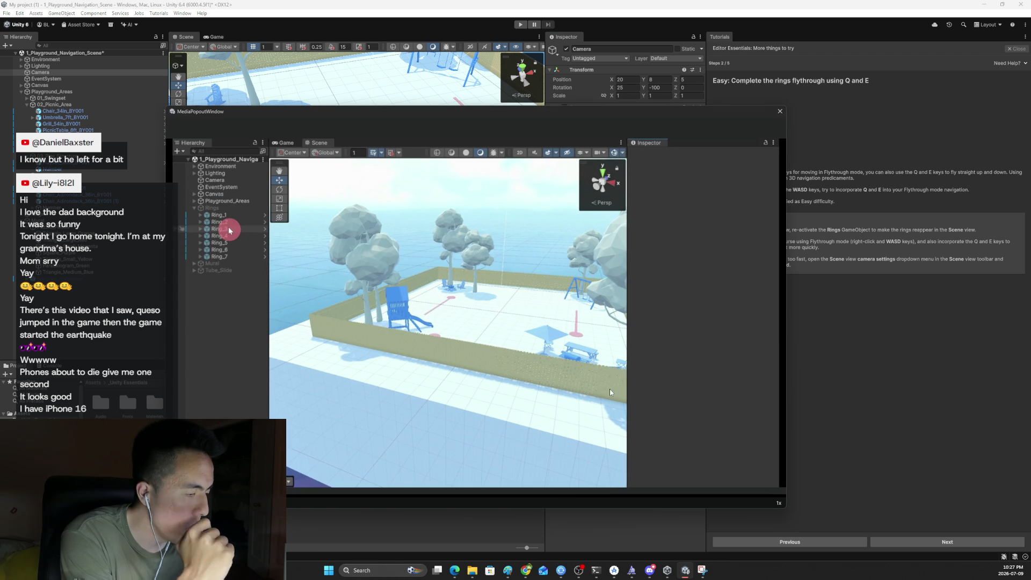
Step: Scrub the enlarged tutorial video back to the ring flythrough shot
click(584, 493)
click(581, 456)
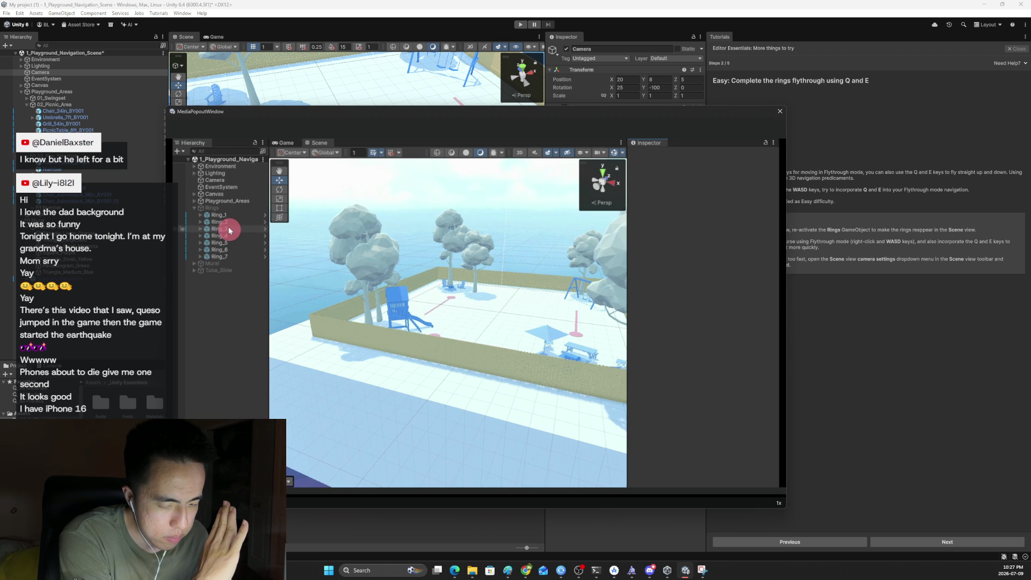
click(505, 401)
click(504, 400)
click(514, 467)
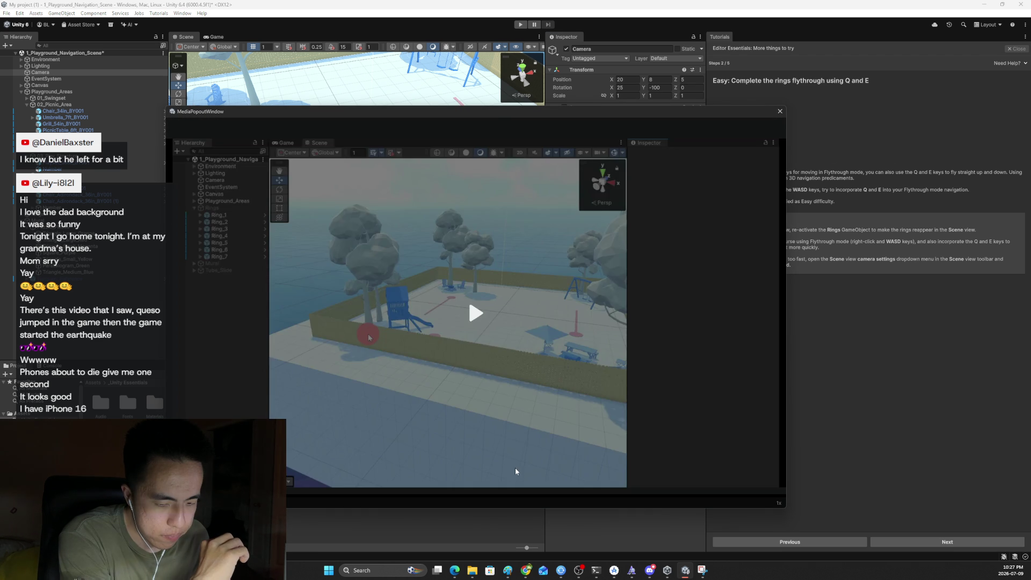
click(516, 471)
click(575, 495)
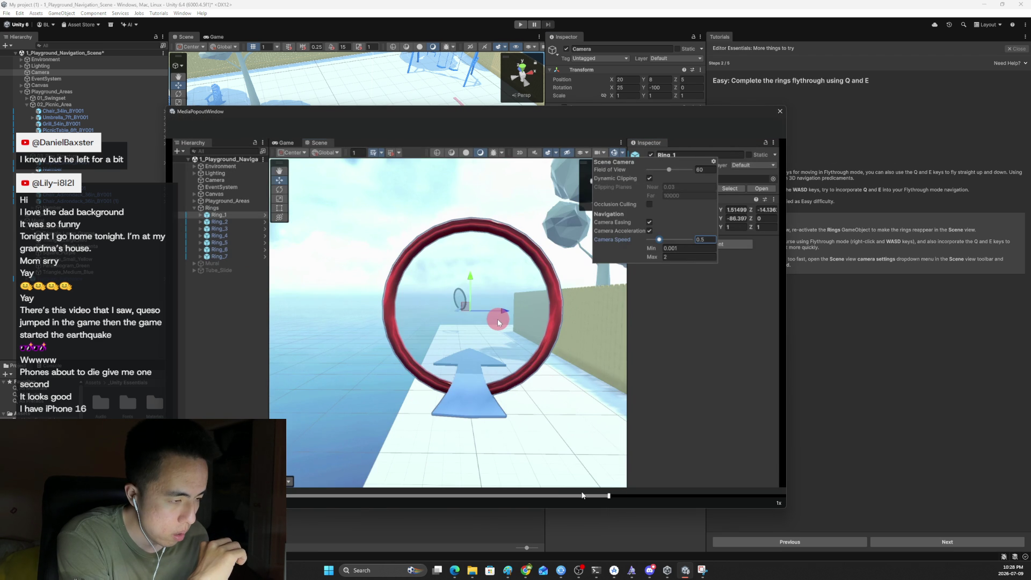
click(576, 495)
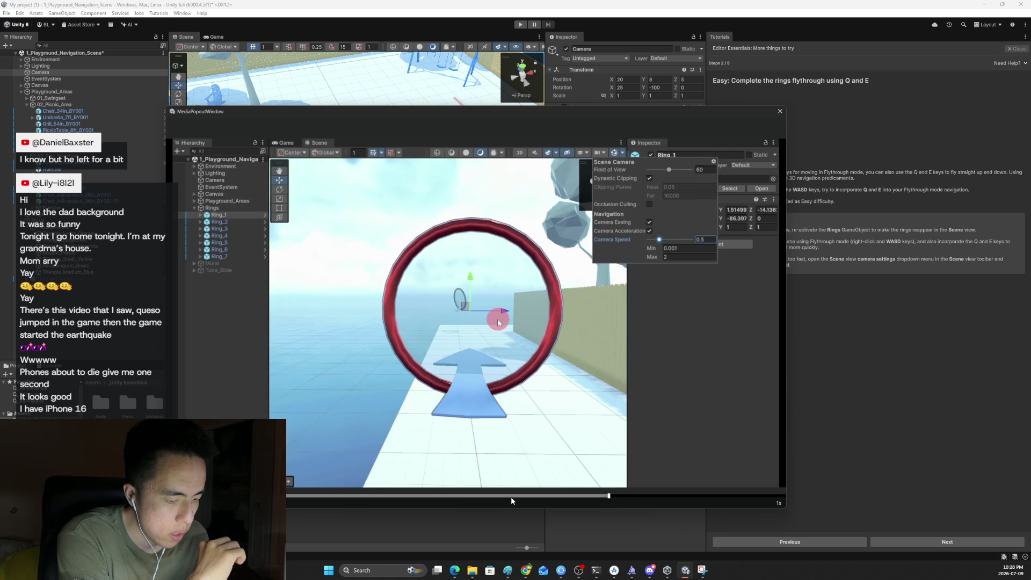
click(471, 495)
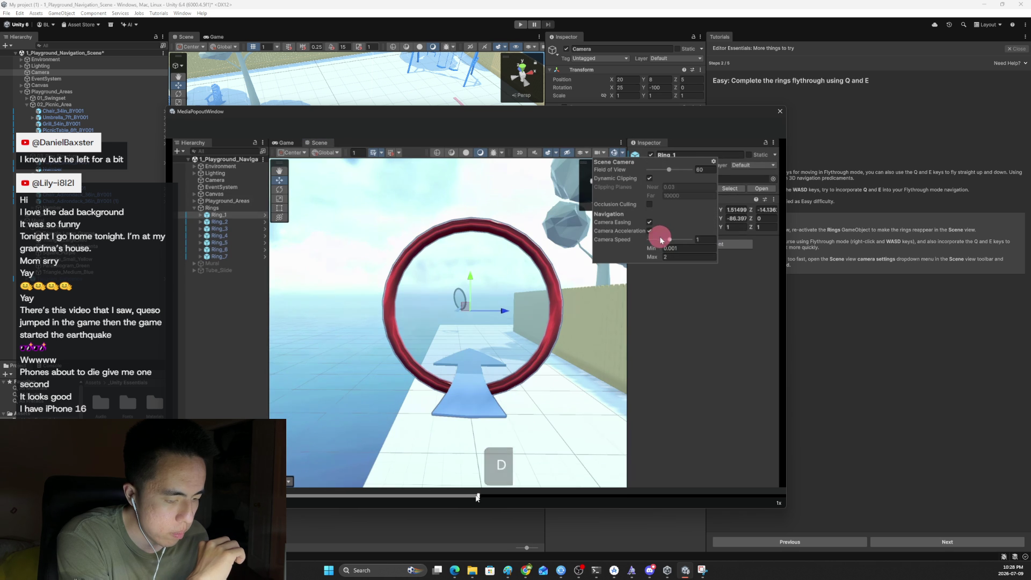
click(414, 496)
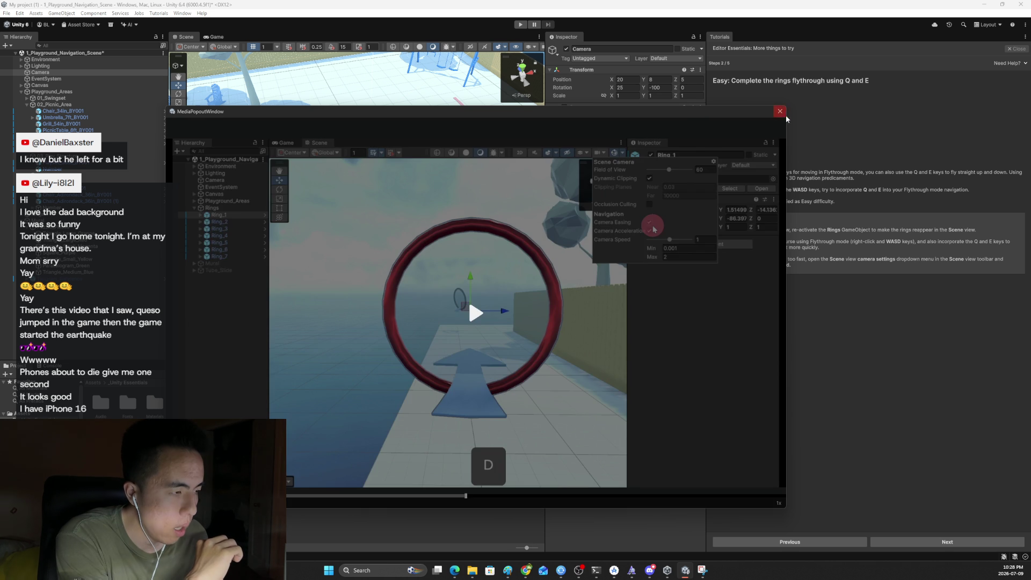
Step: Close the enlarged video, check the visible layers list, and widen the Scene view
click(780, 111)
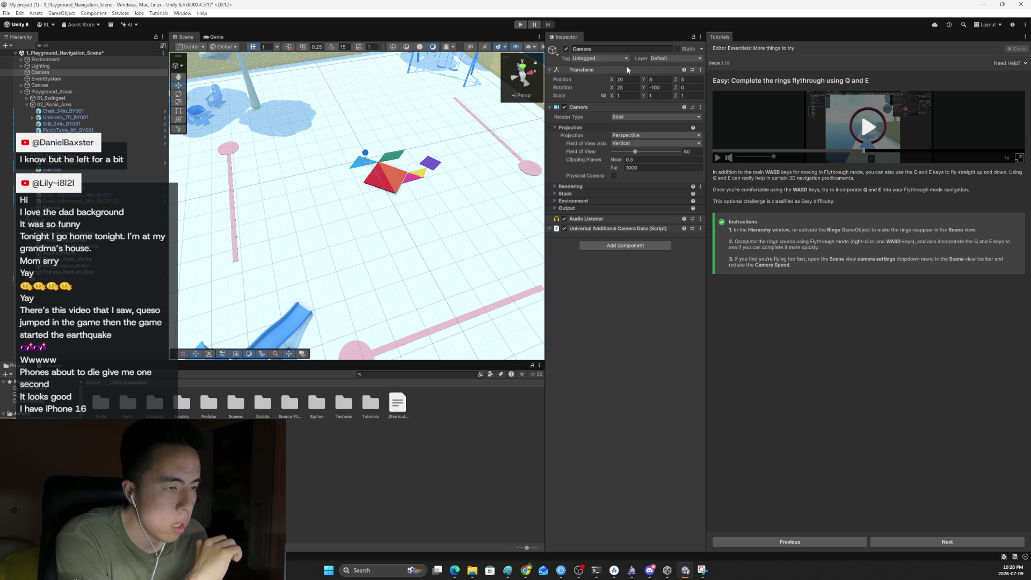
click(531, 47)
click(531, 48)
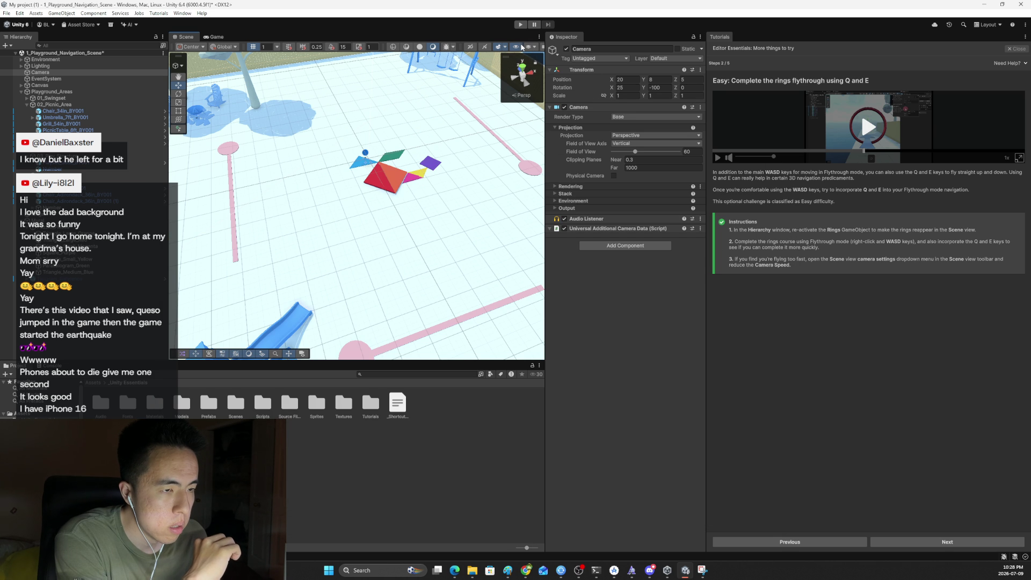
click(527, 48)
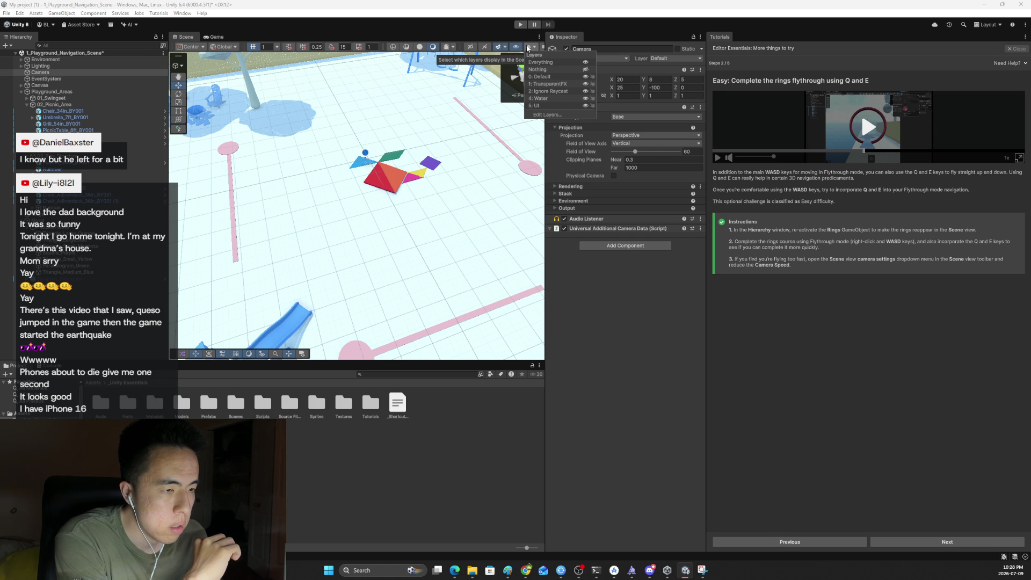
click(527, 49)
drag(544, 38, 594, 38)
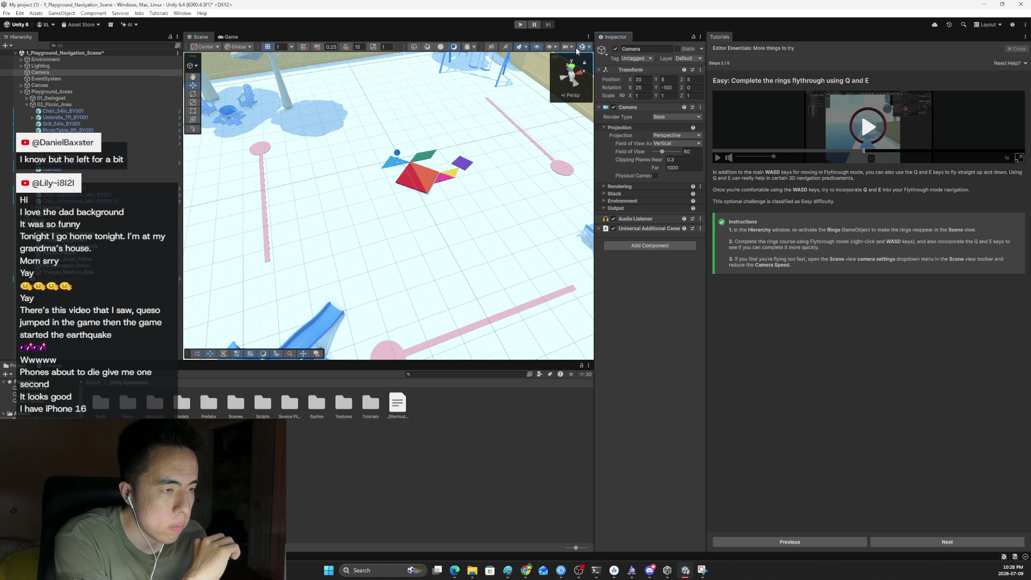
Step: Slow the Scene camera speed below 1 and start flying toward the rings
click(572, 48)
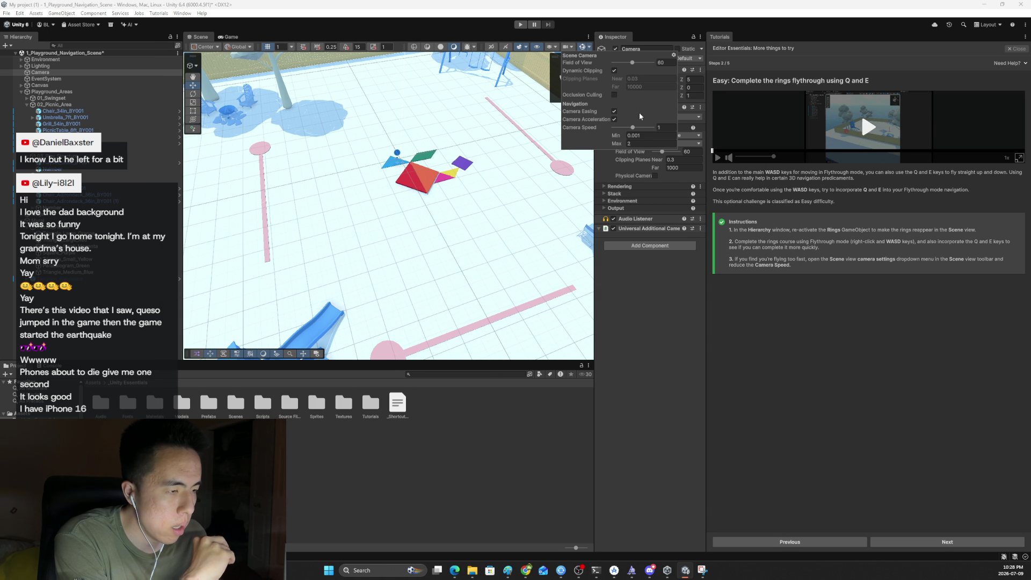
drag(632, 128, 630, 129)
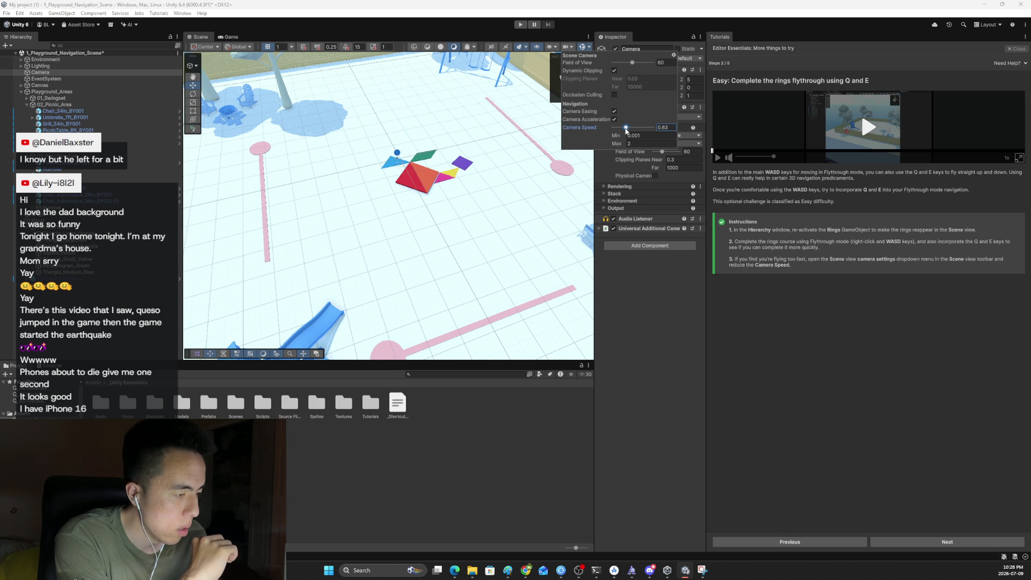
click(465, 198)
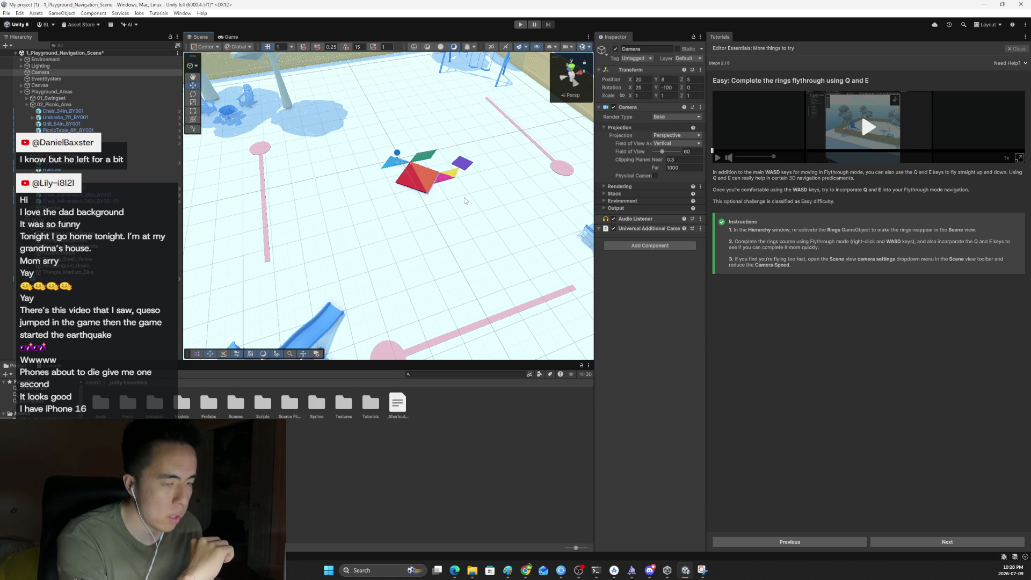
click(465, 197)
mouse_move(465, 198)
mouse_down()
mouse_move(359, 140)
mouse_move(343, 147)
mouse_move(985, 72)
mouse_move(717, 91)
mouse_move(452, 77)
mouse_move(491, 88)
mouse_move(5, 131)
mouse_move(63, 98)
mouse_move(43, 87)
mouse_move(100, 51)
mouse_move(752, 95)
mouse_move(1028, 69)
mouse_move(32, 65)
mouse_move(173, 59)
mouse_move(230, 18)
mouse_move(340, 88)
mouse_move(398, 50)
mouse_move(604, 98)
mouse_move(833, 64)
mouse_move(767, 34)
mouse_move(852, 66)
mouse_move(504, 78)
mouse_move(855, 84)
mouse_move(924, 57)
mouse_move(898, 65)
mouse_move(759, 186)
mouse_up()
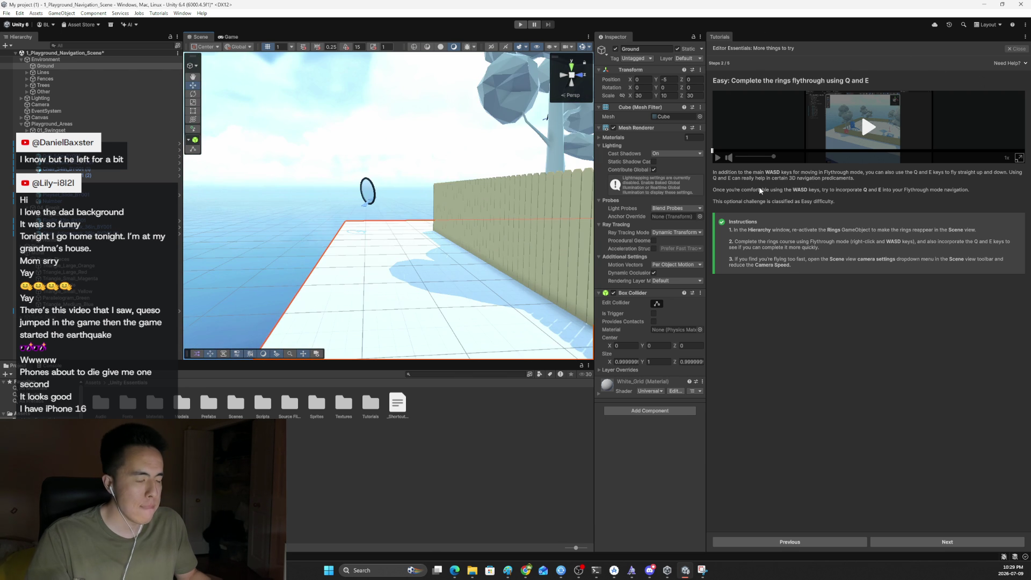
Step: Fly forward through the ring course, then advance the tutorial to 'Medium: Make another mural'
drag(509, 215, 683, 290)
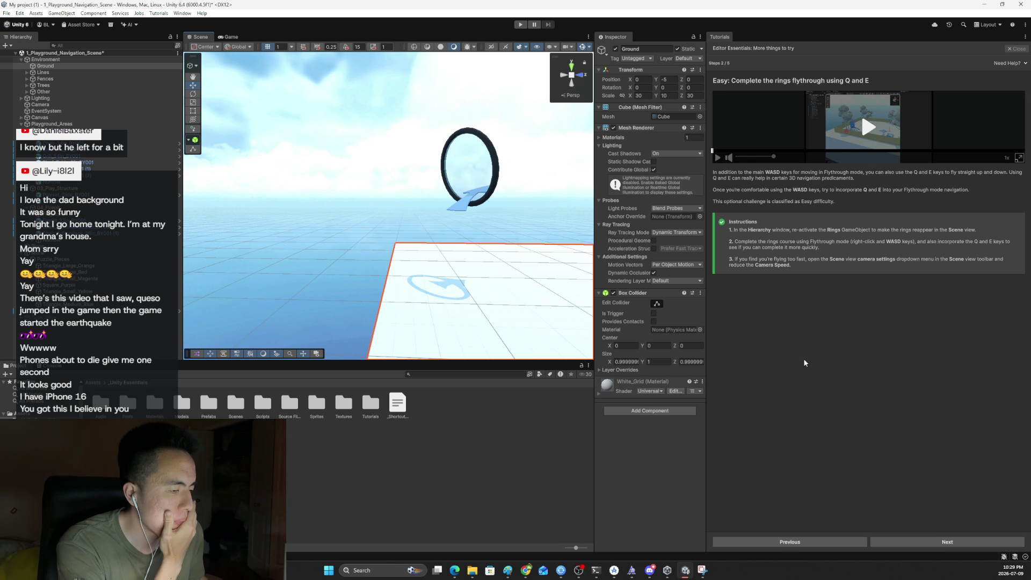
click(930, 543)
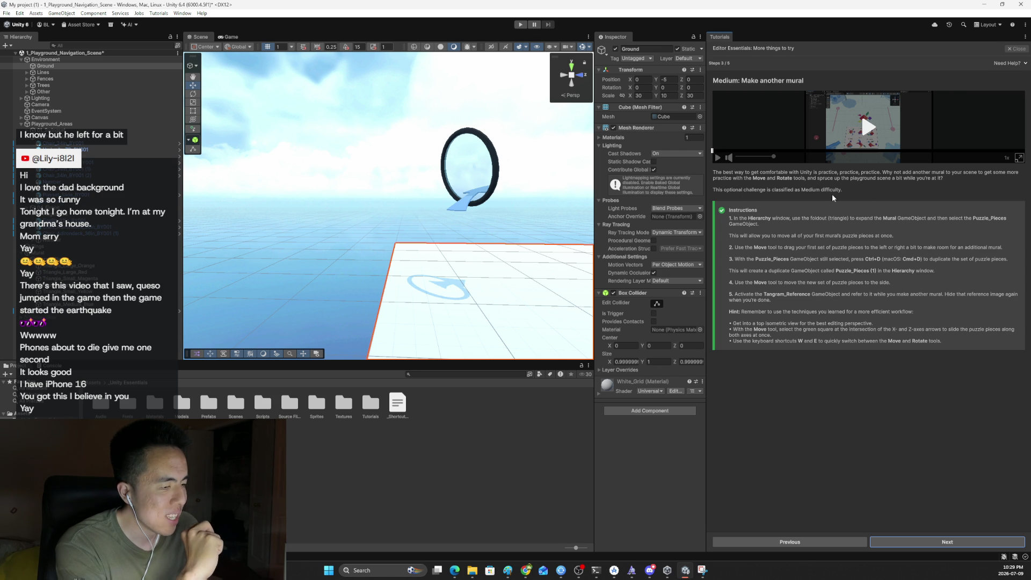
Step: Watch the enlarged mural demo video, pausing it, then close the popout window
click(1019, 158)
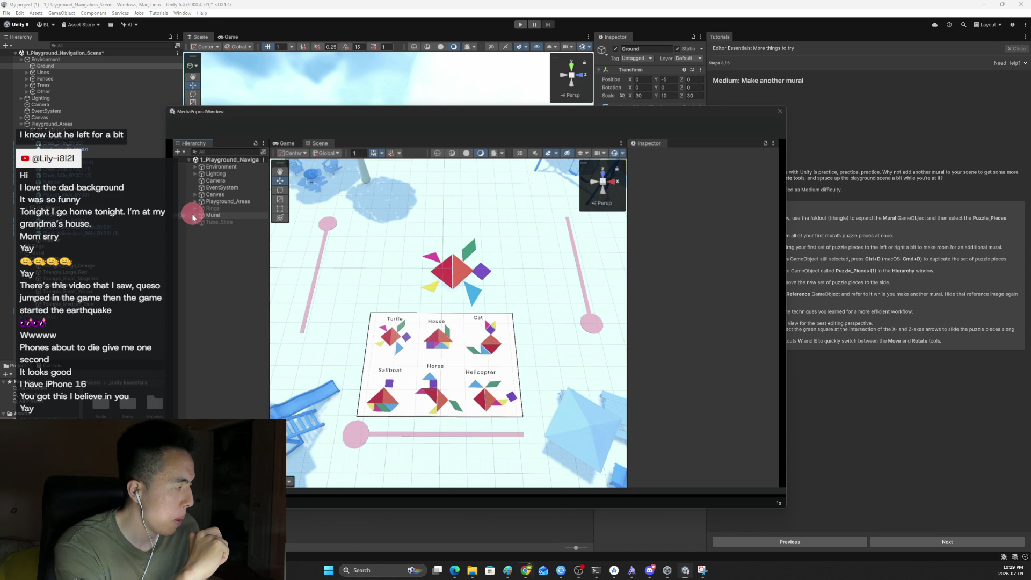
key(alt+Tab)
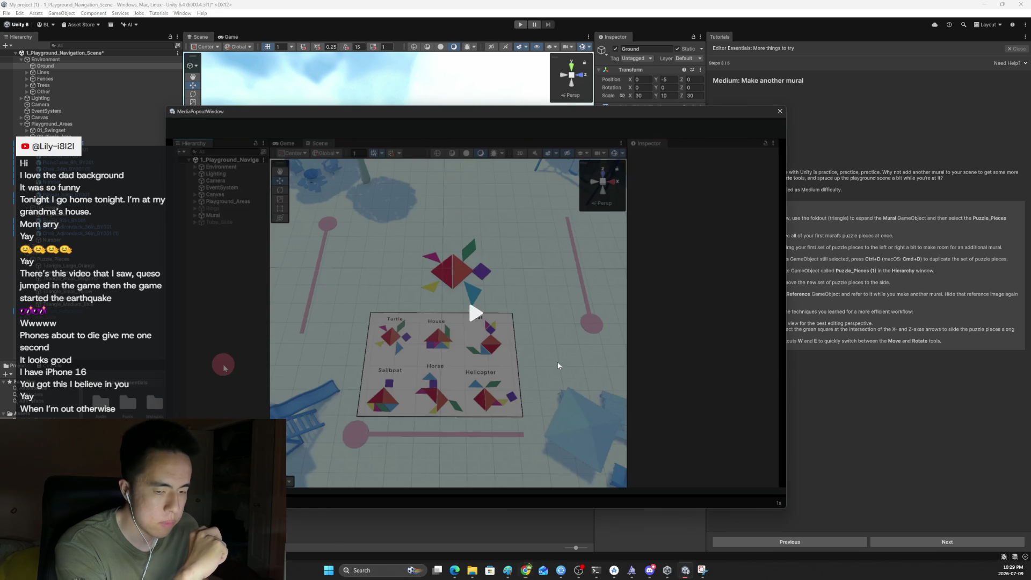
click(546, 341)
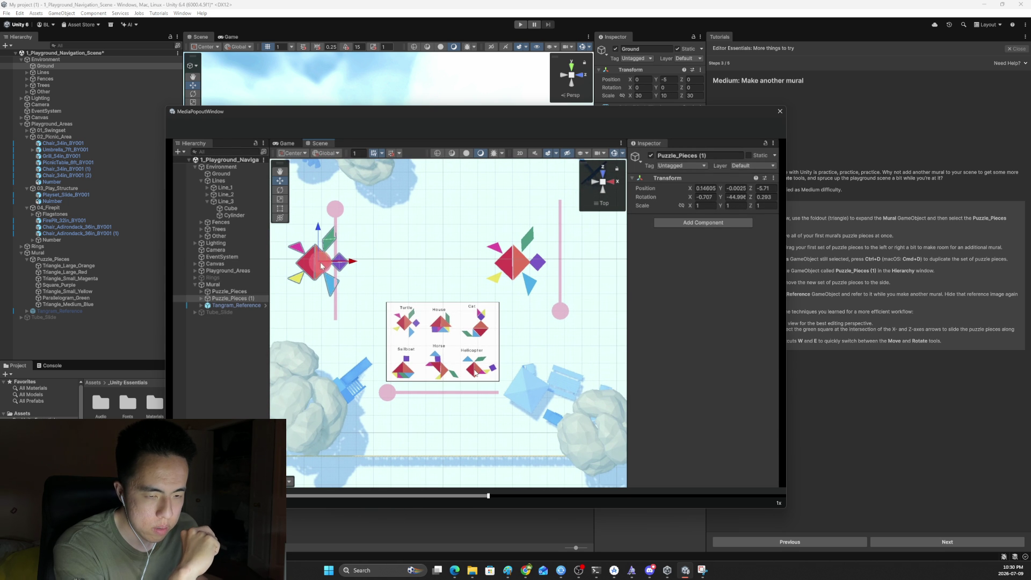
click(474, 373)
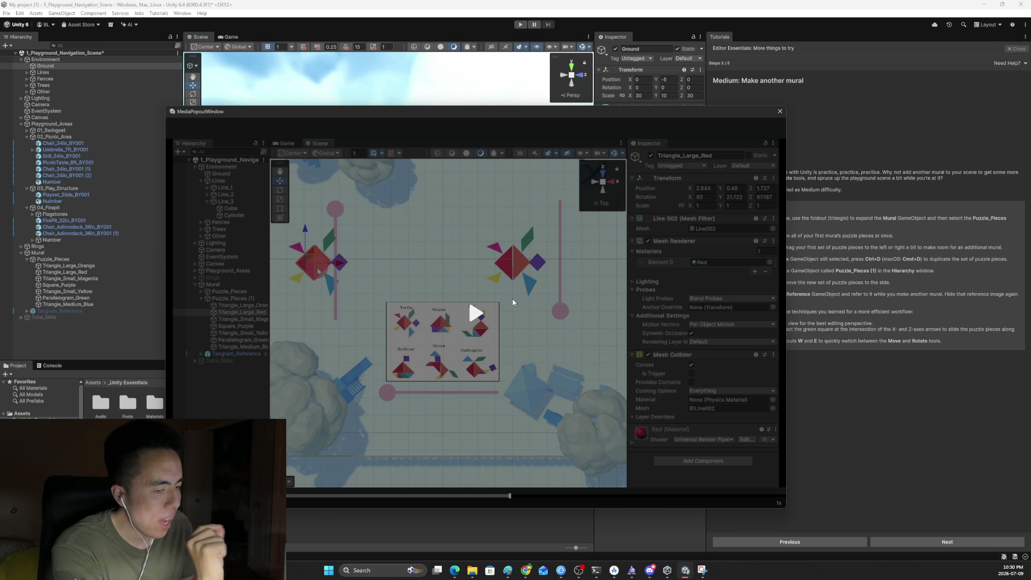
click(475, 312)
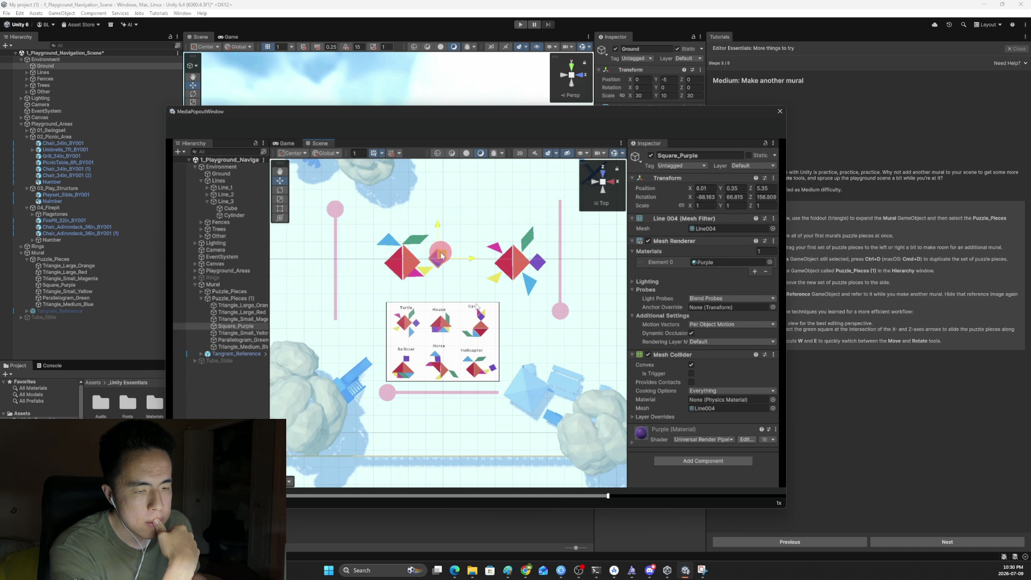
click(475, 304)
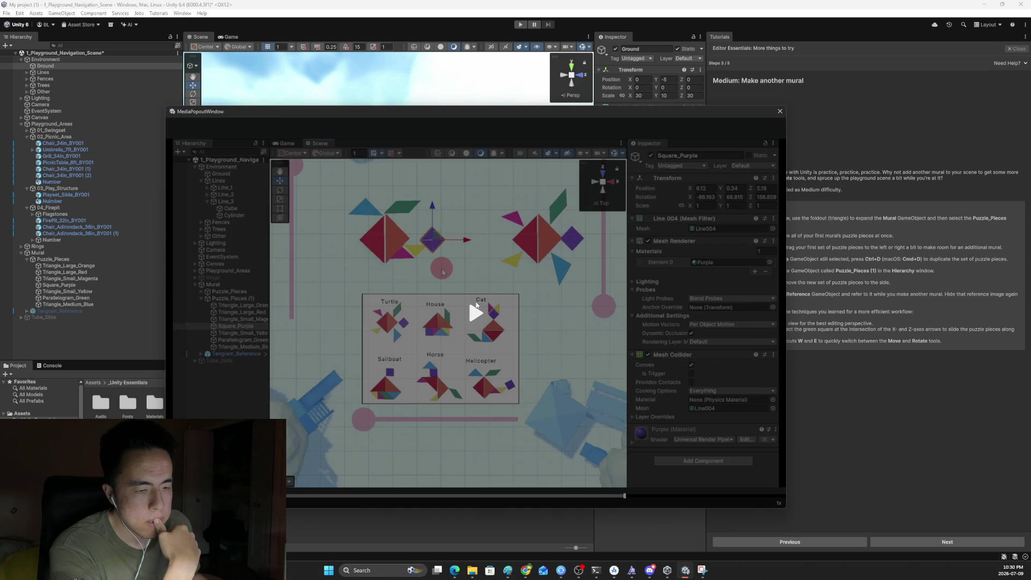
click(475, 304)
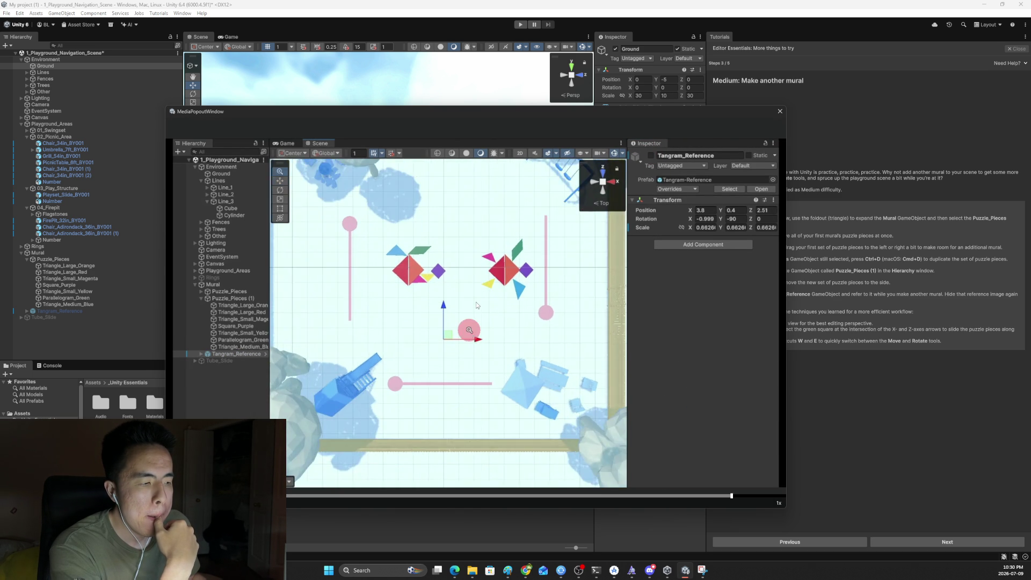
click(475, 304)
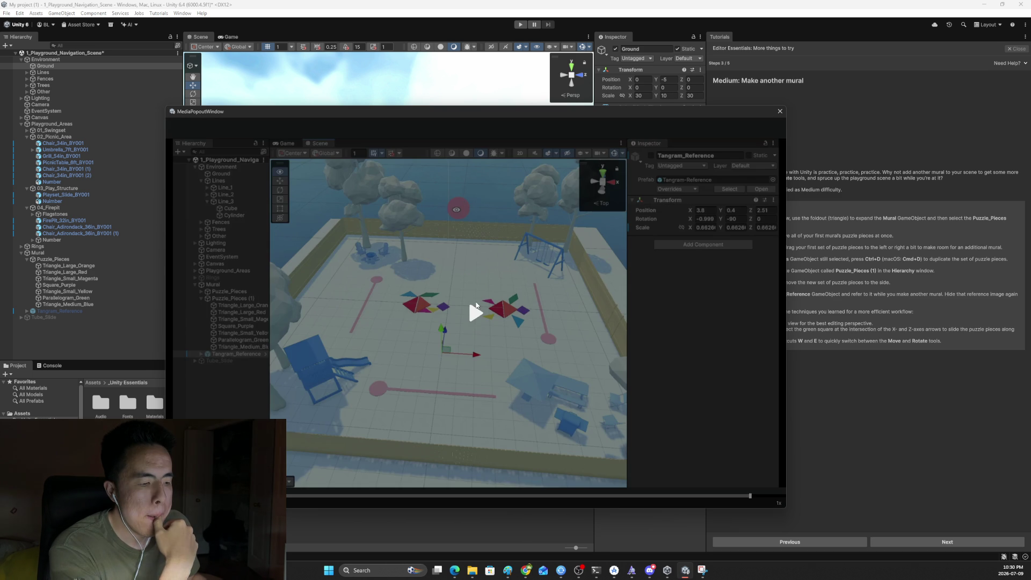
click(779, 111)
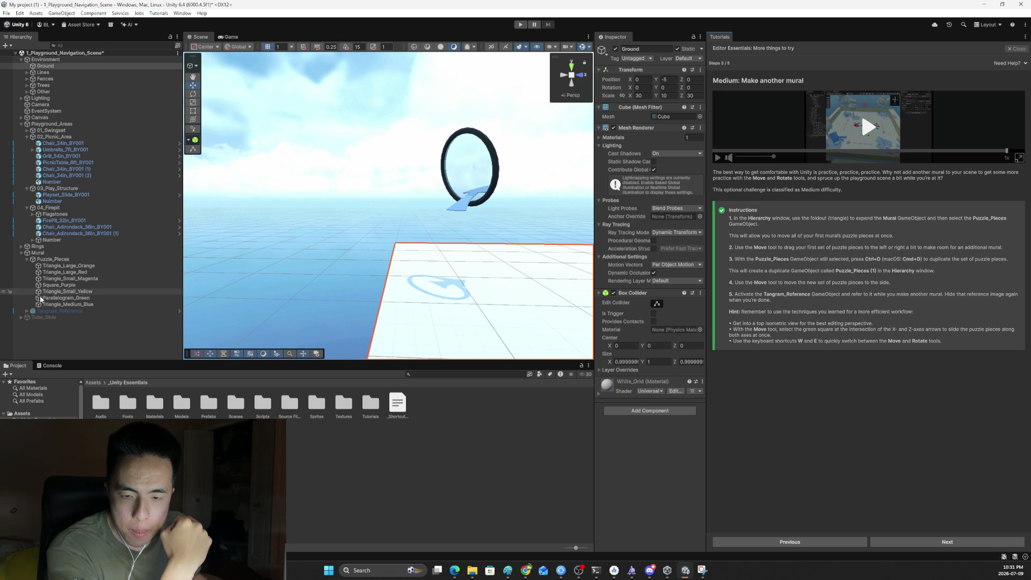
Step: Collapse the Environment, Playground_Areas and Puzzle_Pieces groups in the Hierarchy
click(21, 60)
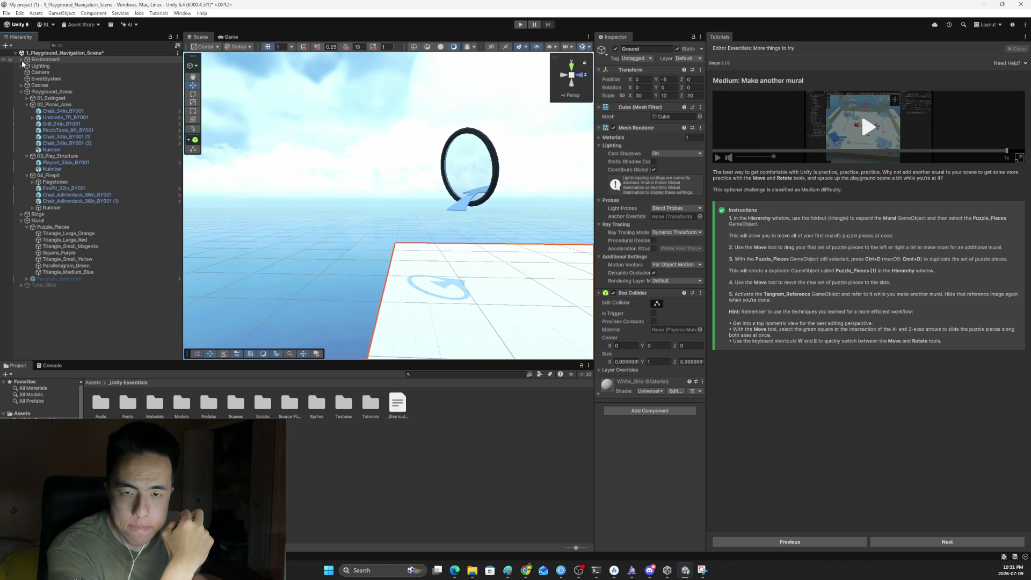
click(22, 92)
click(19, 104)
click(19, 104)
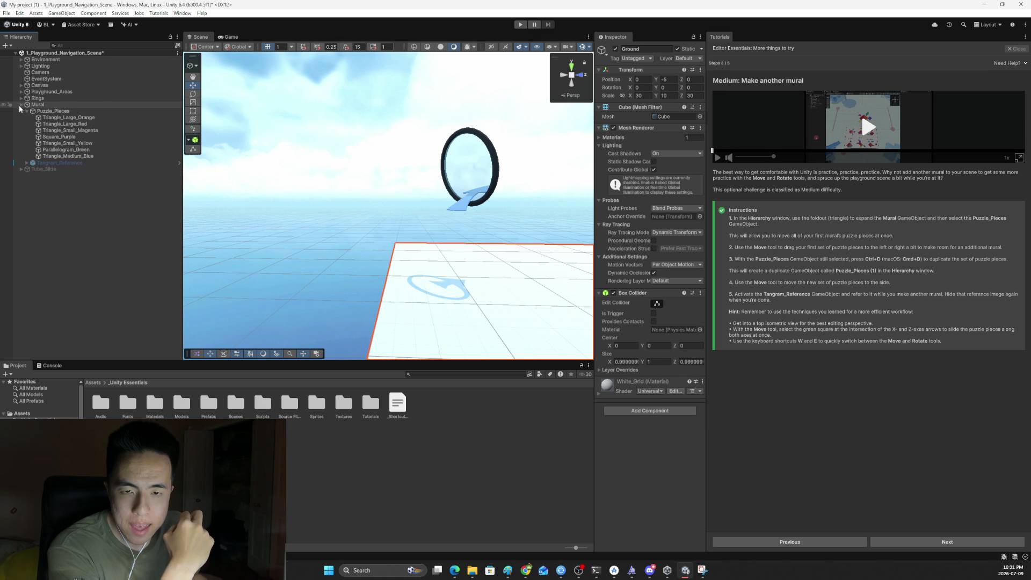
click(26, 111)
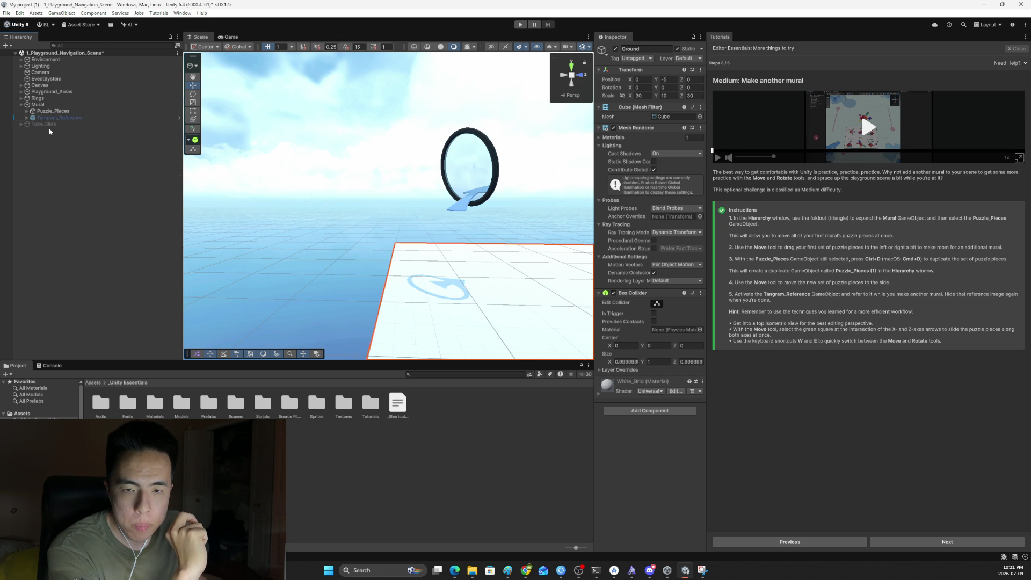
Step: Frame the Mural and switch the Scene view to a top orthographic view
click(41, 117)
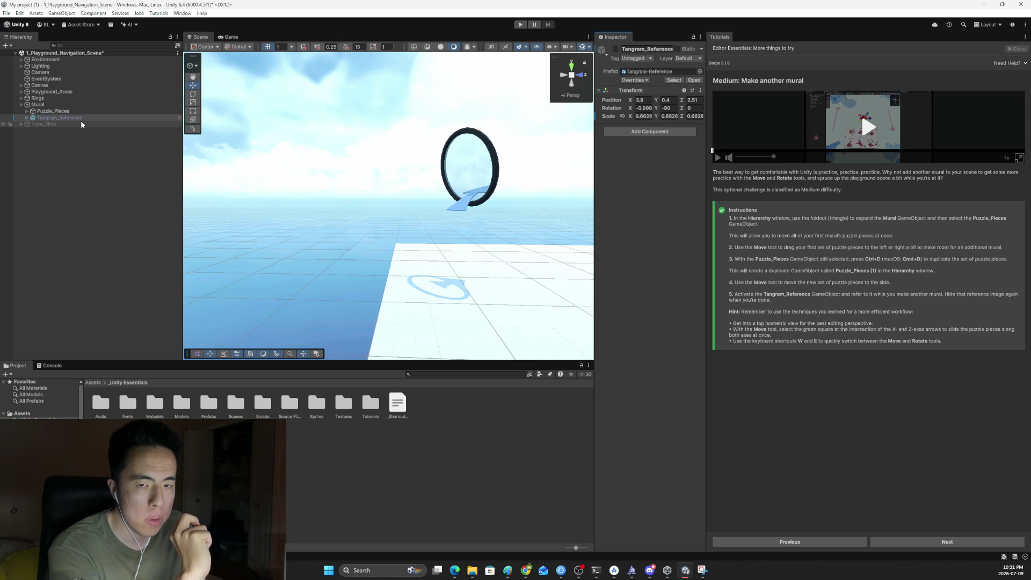
click(41, 105)
key(f)
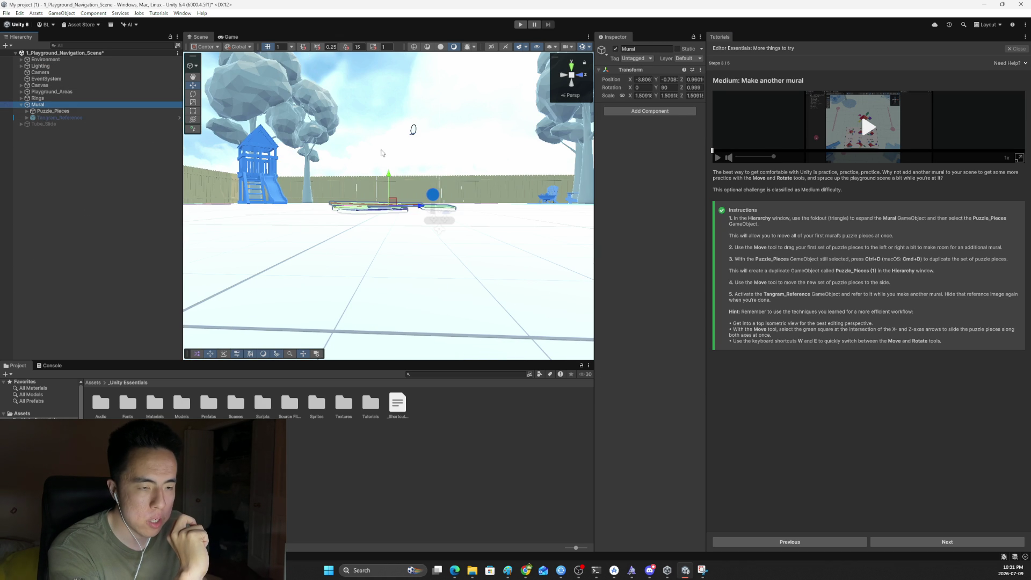
click(573, 68)
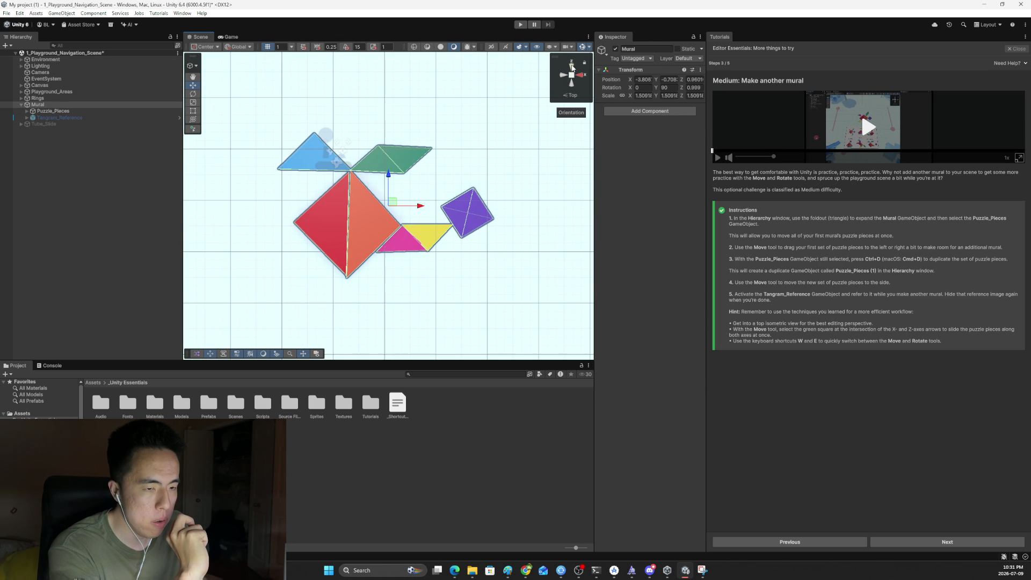
click(570, 76)
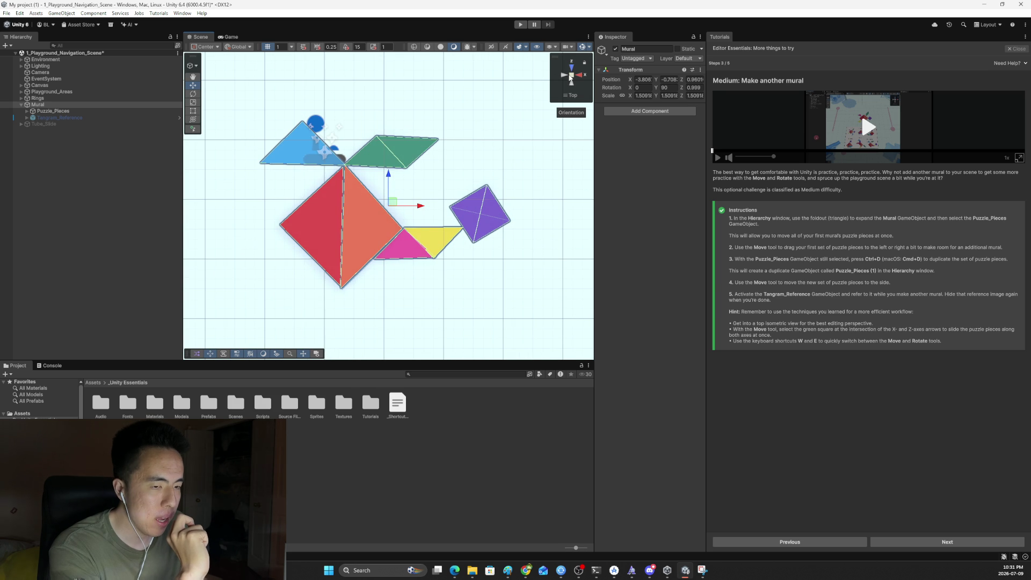
Step: Activate Tangram_Reference and slide Puzzle_Pieces right to Z 2.772
click(59, 118)
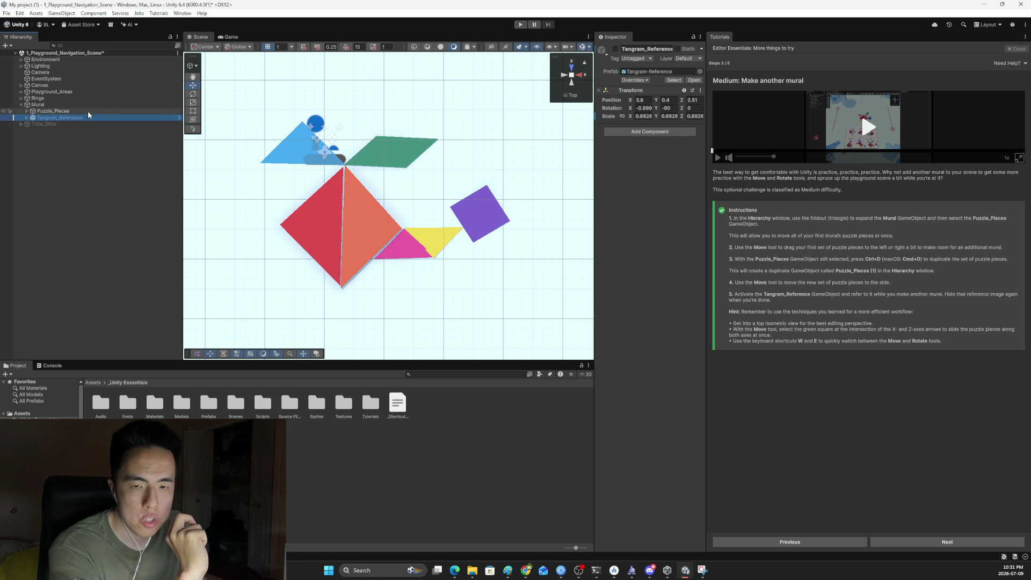
click(616, 49)
click(615, 49)
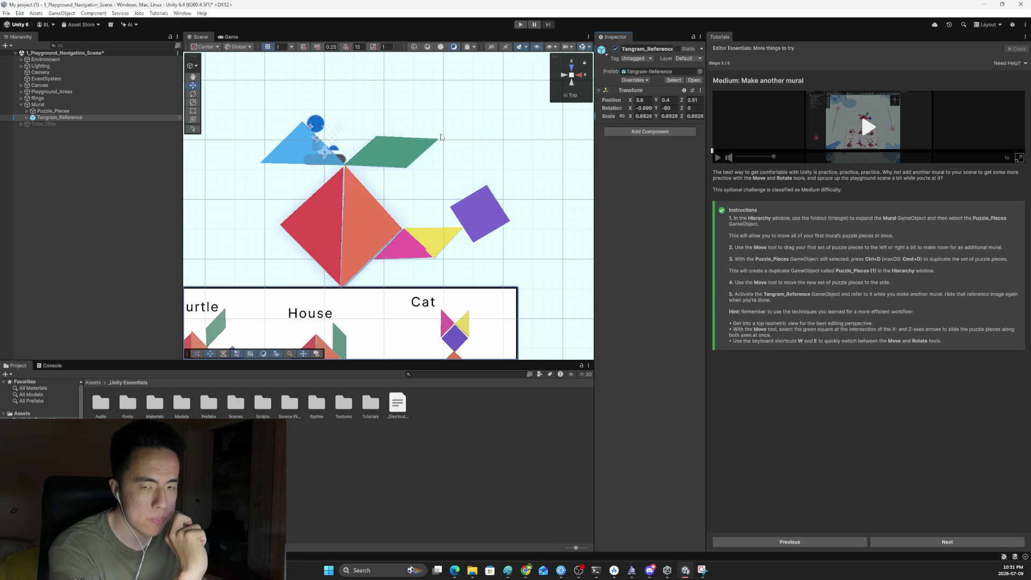
click(54, 111)
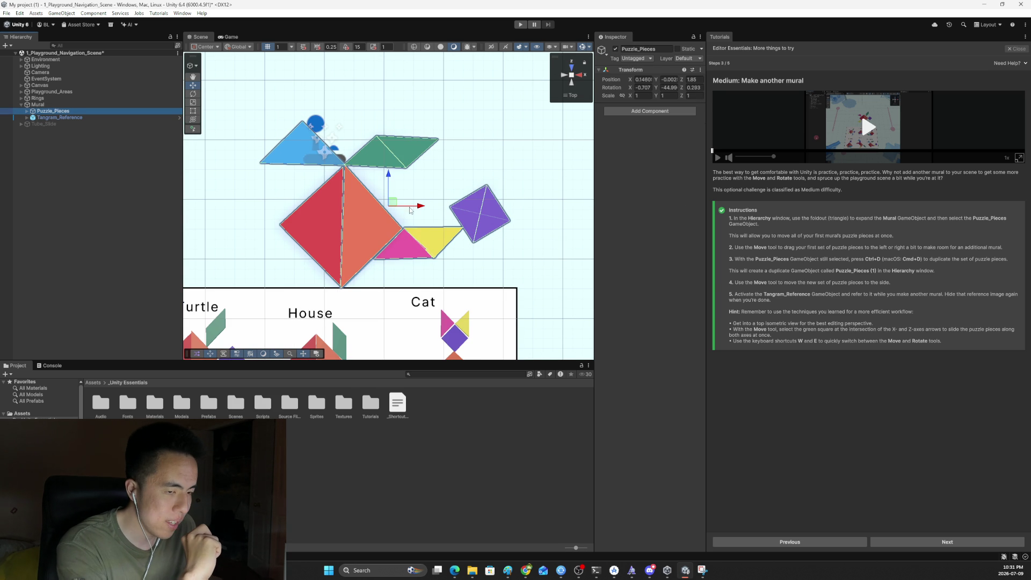
drag(424, 206, 507, 206)
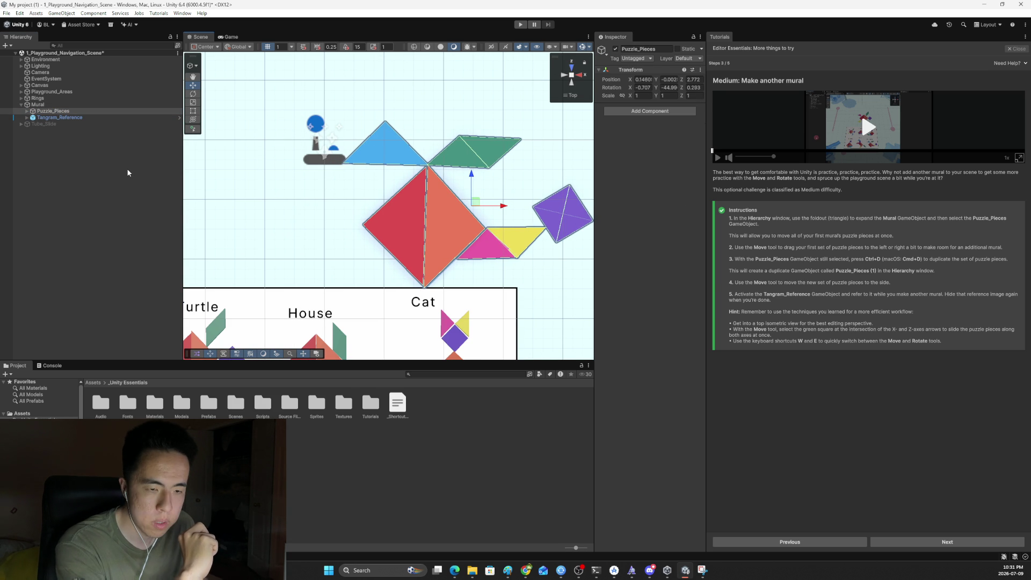
double_click(47, 105)
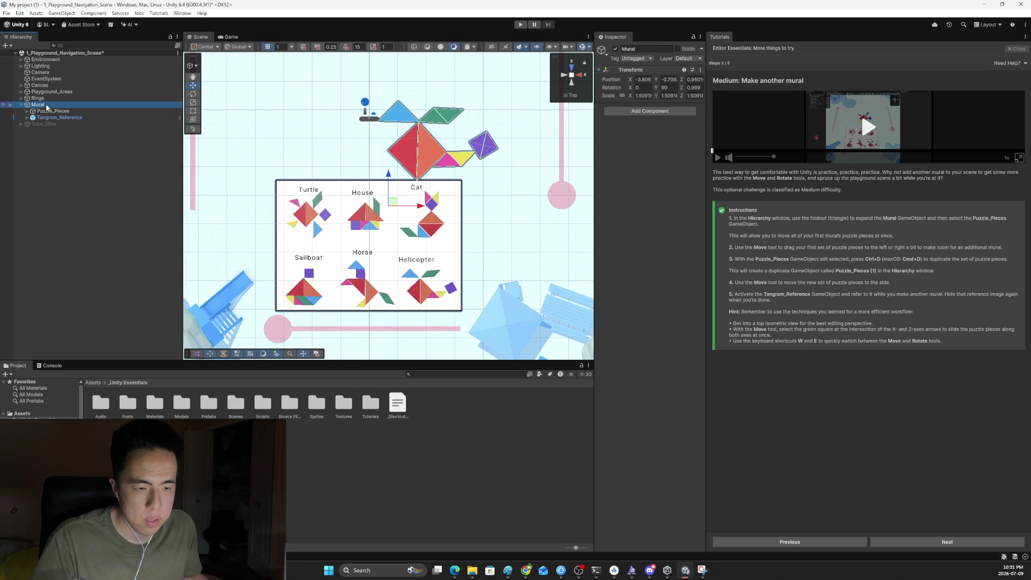
Step: Nudge Puzzle_Pieces further right, fine-tuning its position to Z 3.138
mouse_move(417, 205)
mouse_down()
mouse_move(455, 205)
mouse_move(425, 205)
mouse_up()
click(69, 115)
click(69, 111)
mouse_move(466, 138)
mouse_down()
mouse_move(486, 137)
mouse_move(465, 82)
mouse_up()
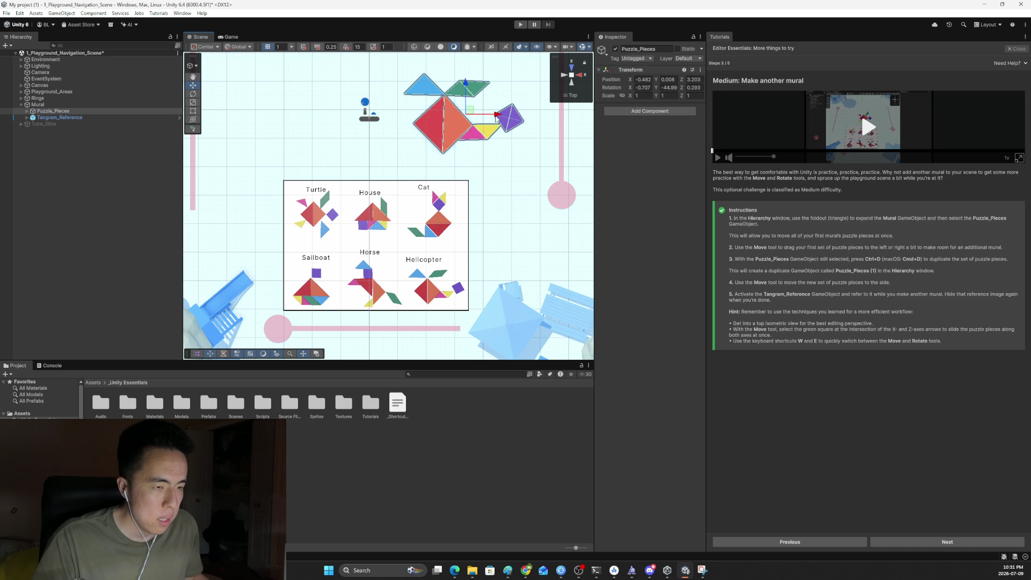
drag(496, 117, 501, 117)
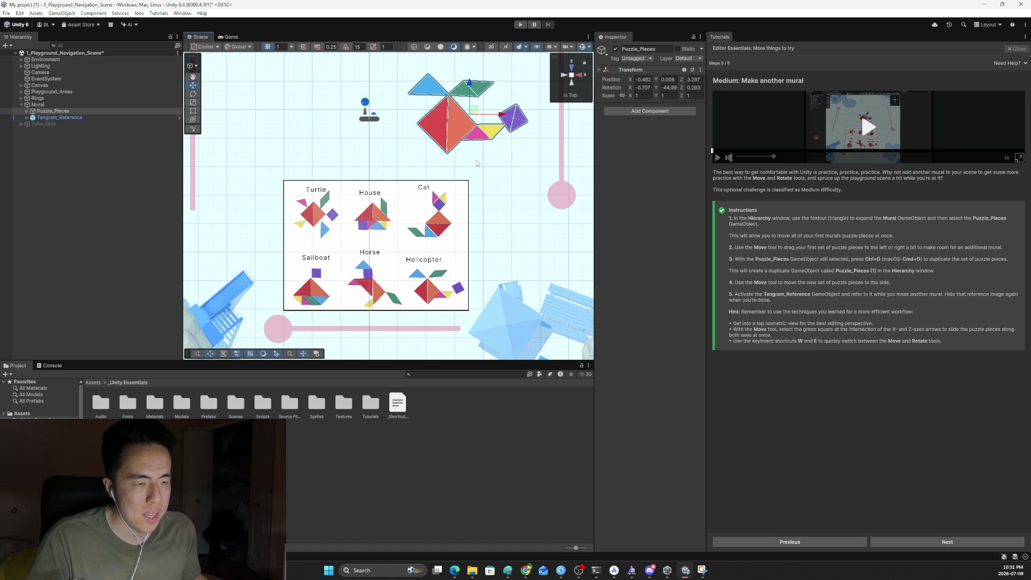
click(437, 116)
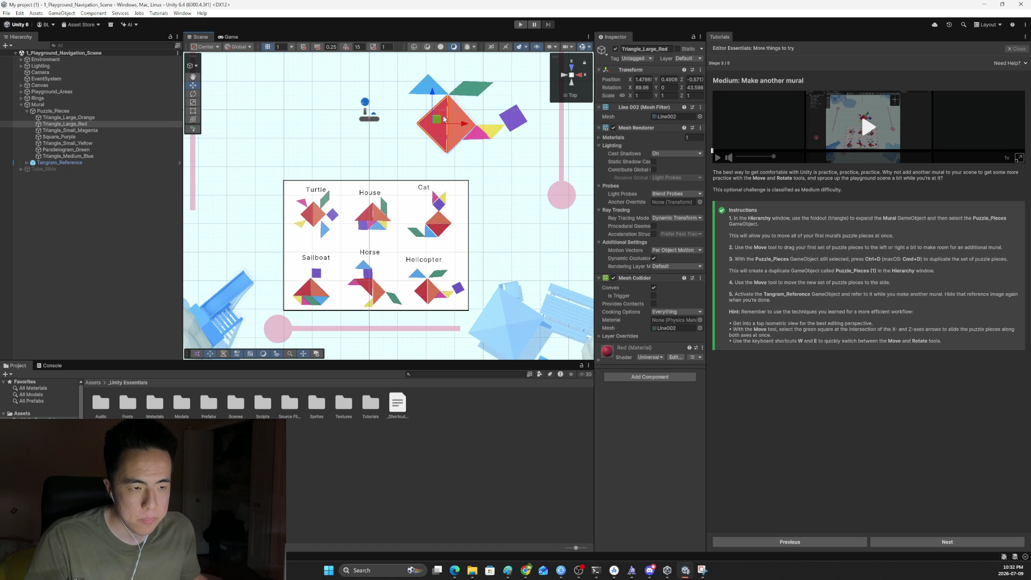
click(28, 111)
click(44, 113)
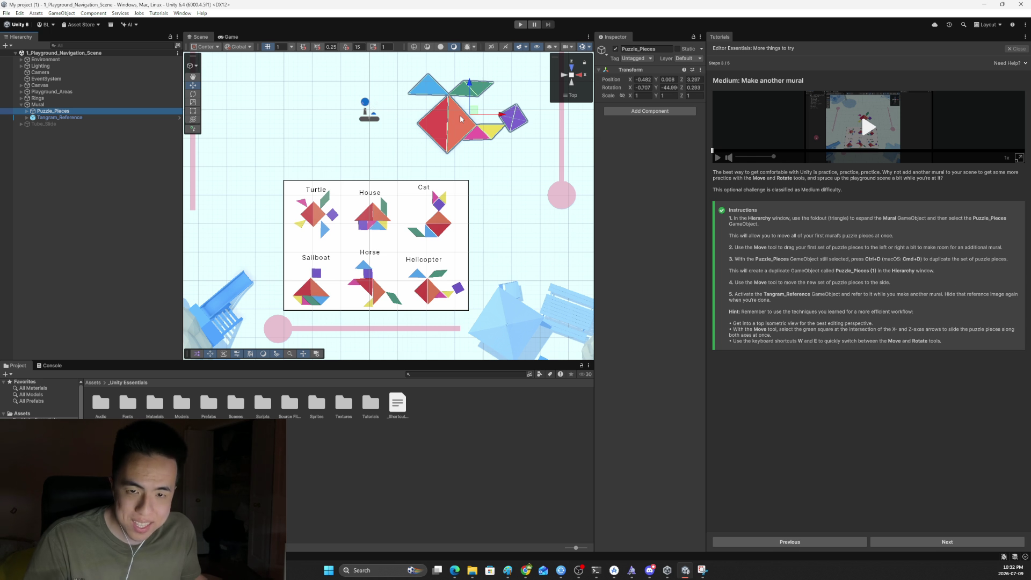
drag(501, 114, 494, 116)
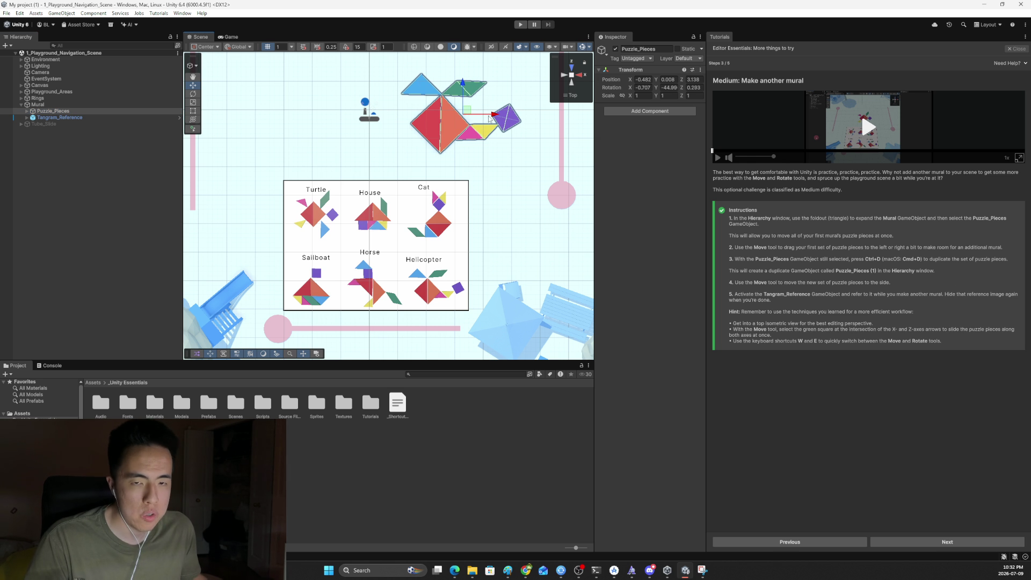
Step: Duplicate Puzzle_Pieces with Ctrl+D and move the copy left to Z -0.957
key(ctrl+d)
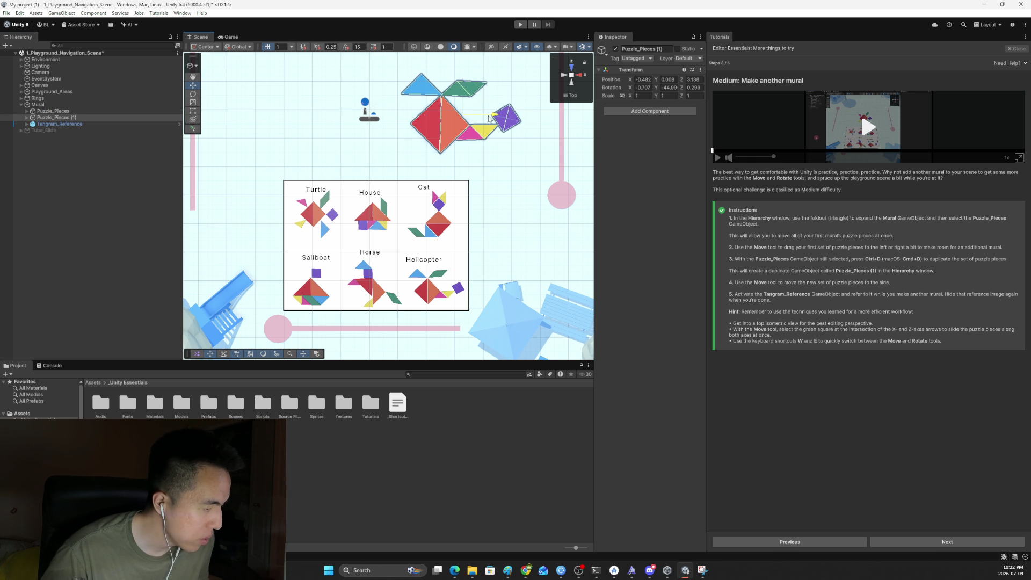
drag(489, 119, 322, 135)
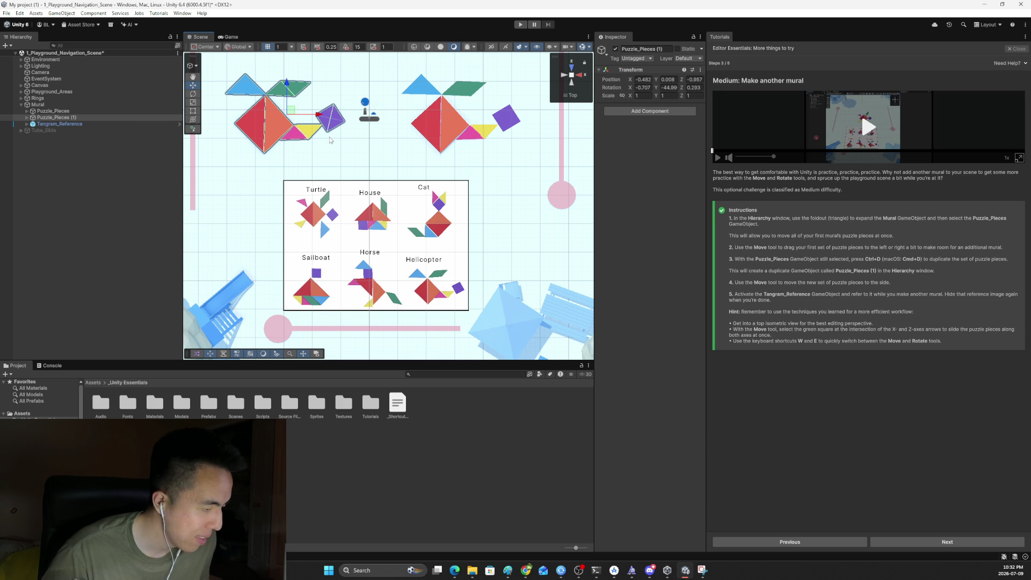
click(83, 124)
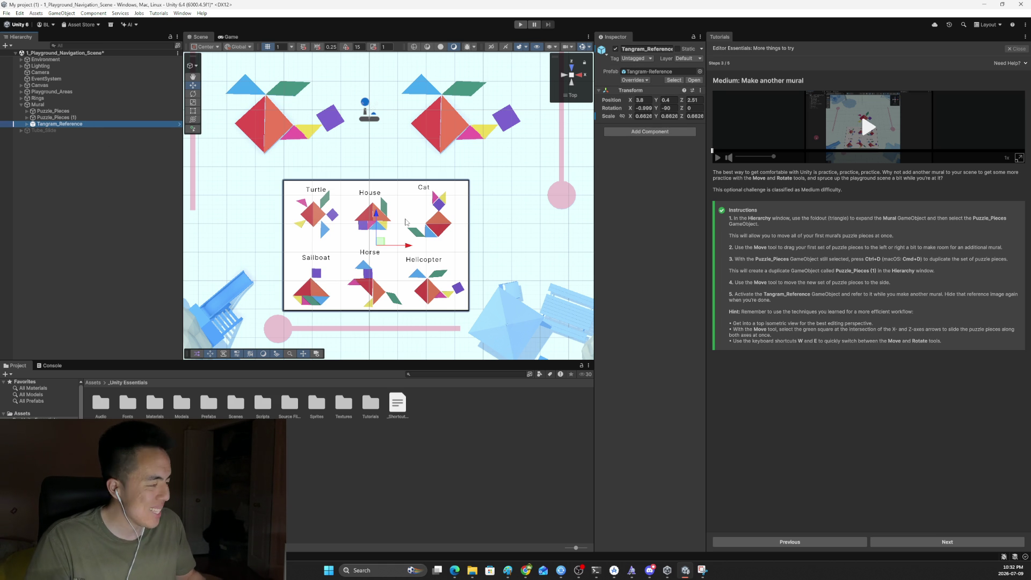
scroll(238, 118, up, 1)
Step: Frame Puzzle_Pieces (1) and the Mural, then select the copy's orange triangle
click(247, 112)
click(56, 111)
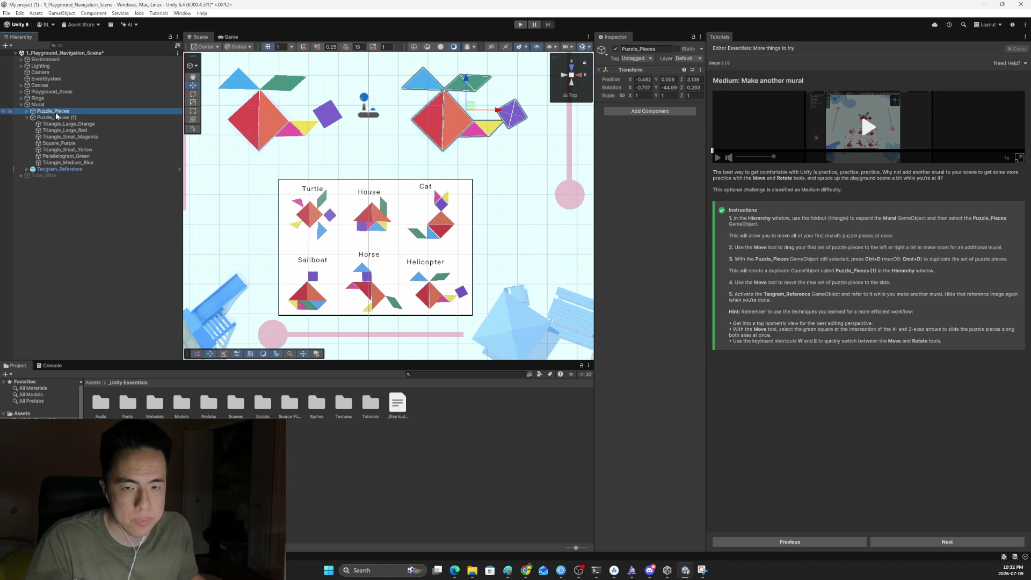
click(55, 117)
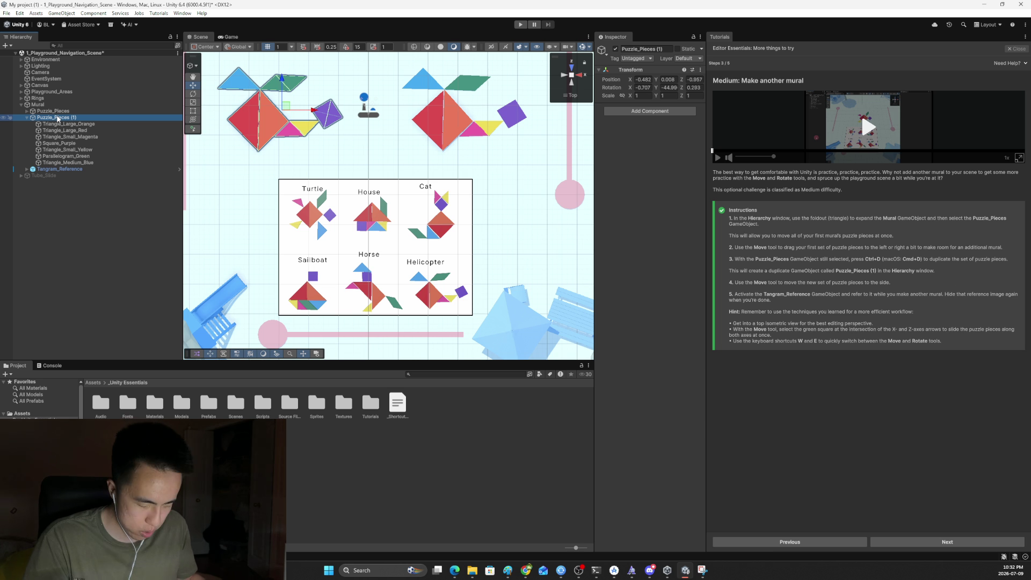
key(f)
key(f)
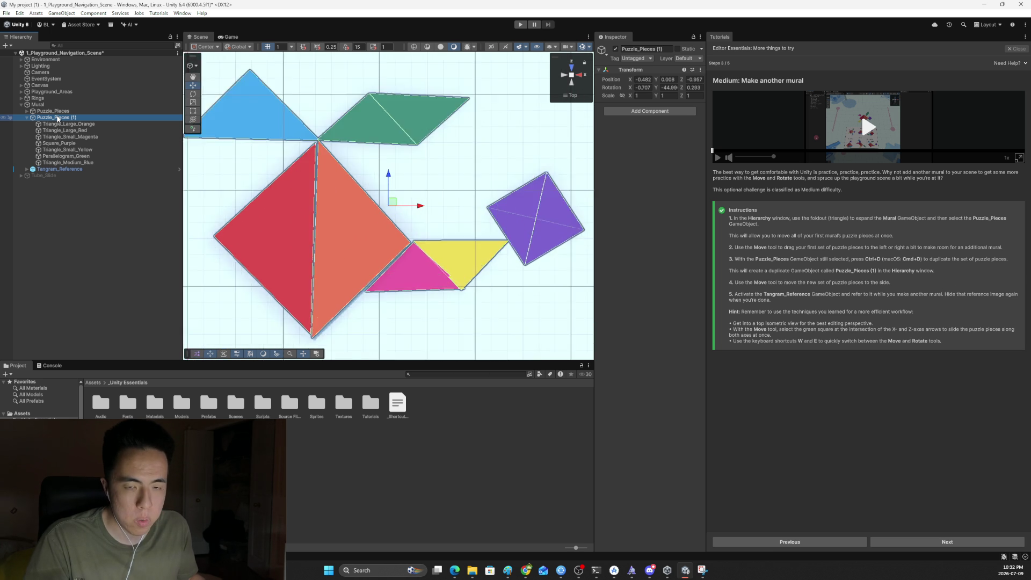
click(48, 105)
key(f)
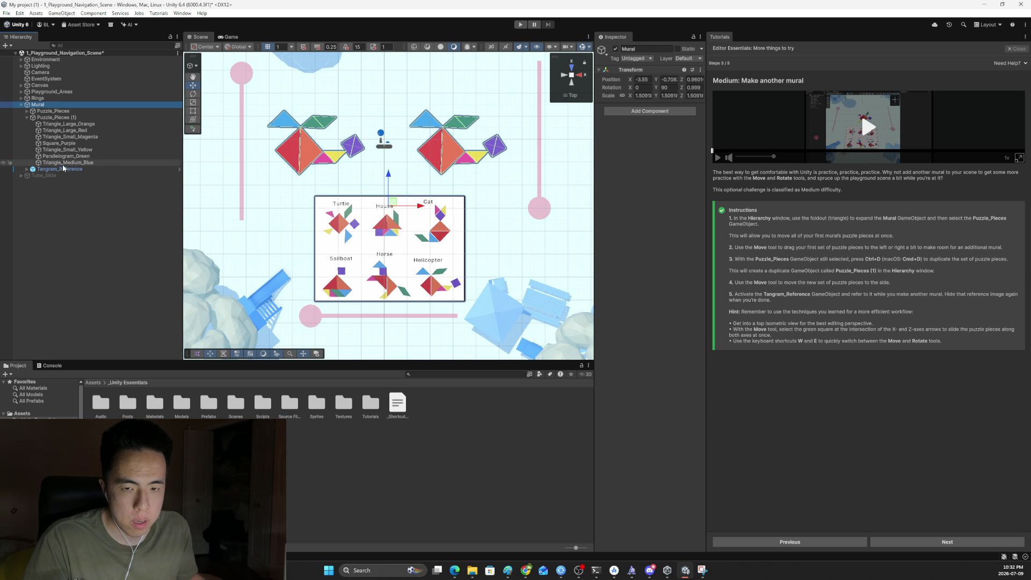
scroll(304, 152, up, 3)
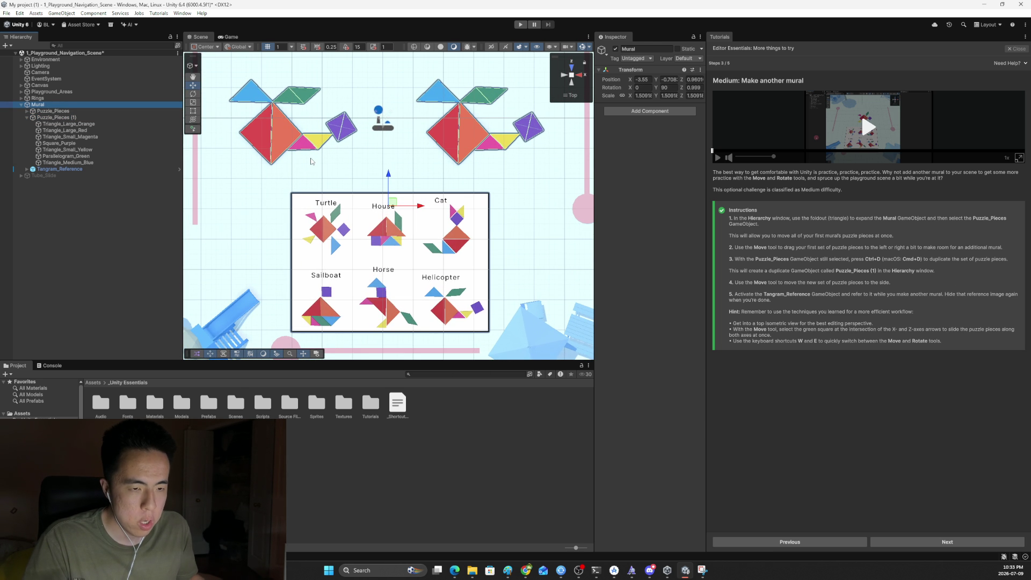
click(282, 125)
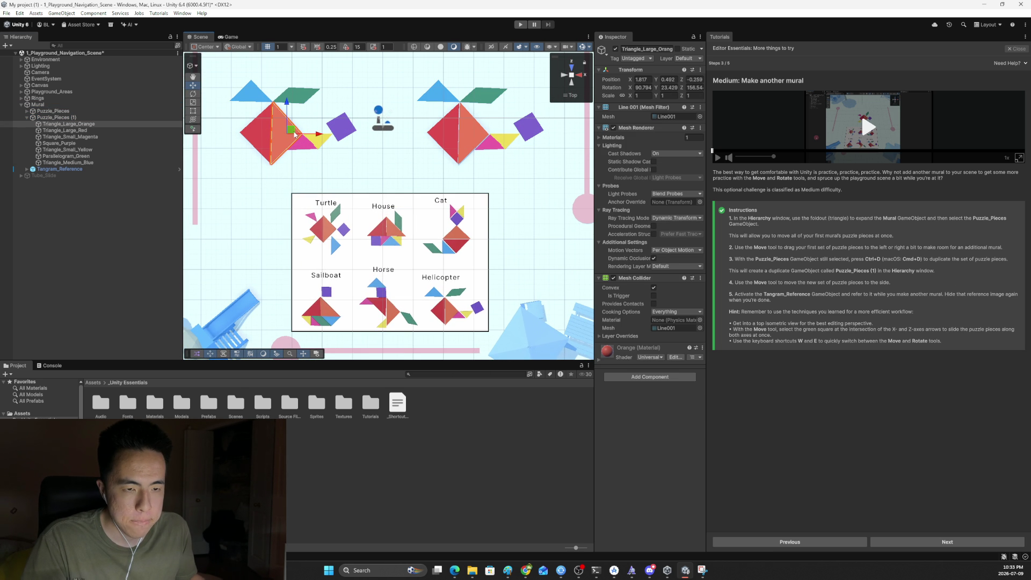
Step: Try rotating the orange triangle, then move the red triangle into a diamond with it
key(e)
mouse_move(295, 134)
mouse_down()
mouse_move(197, 82)
mouse_move(243, 131)
mouse_move(228, 161)
mouse_move(230, 248)
mouse_up()
click(243, 131)
click(243, 131)
key(w)
drag(283, 134, 290, 138)
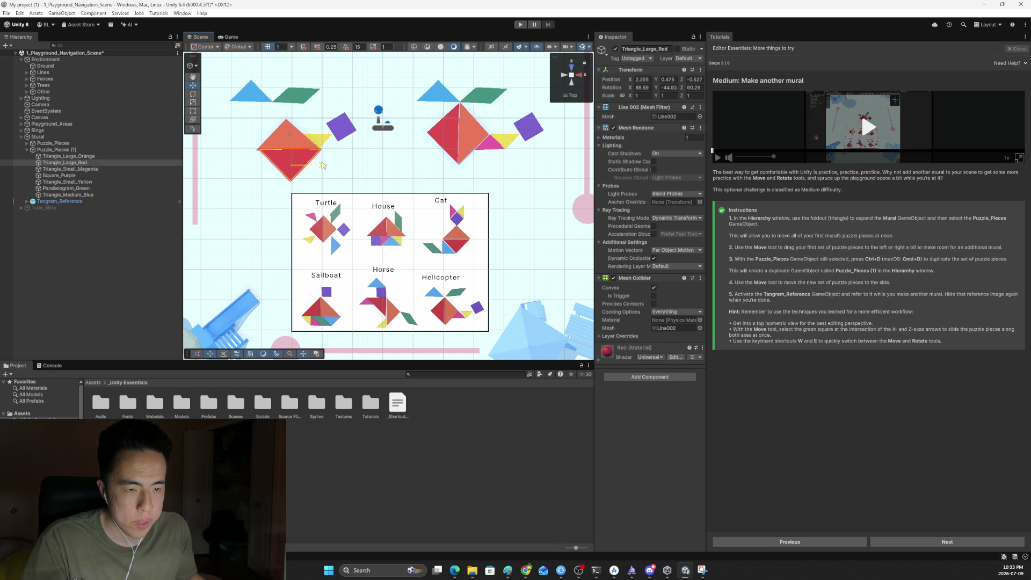
Step: Rotate the purple square to adjust its angle in the copied mural
click(339, 135)
key(e)
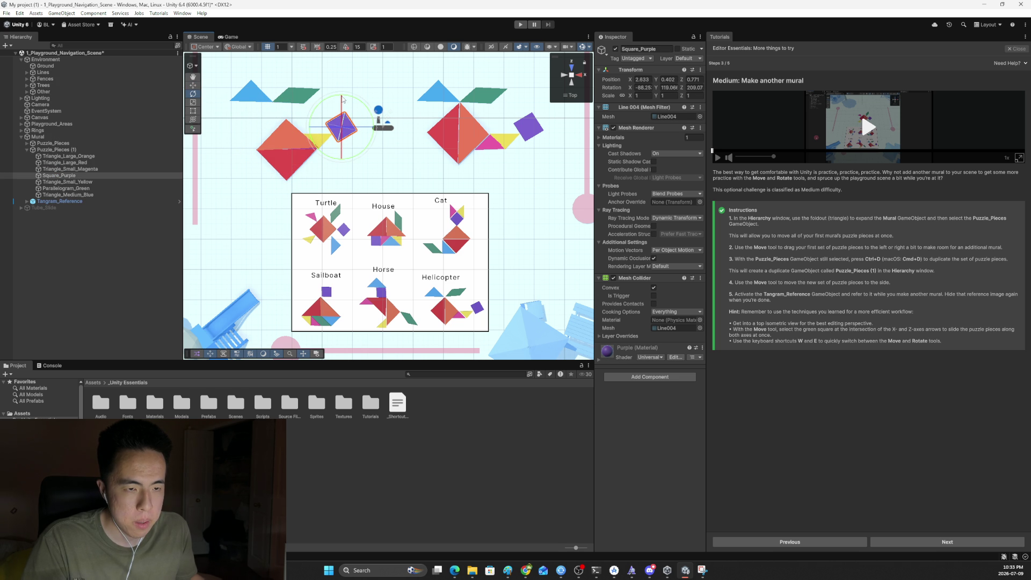
mouse_move(329, 102)
mouse_down()
mouse_move(316, 115)
mouse_move(367, 115)
mouse_move(315, 108)
mouse_up()
key(w)
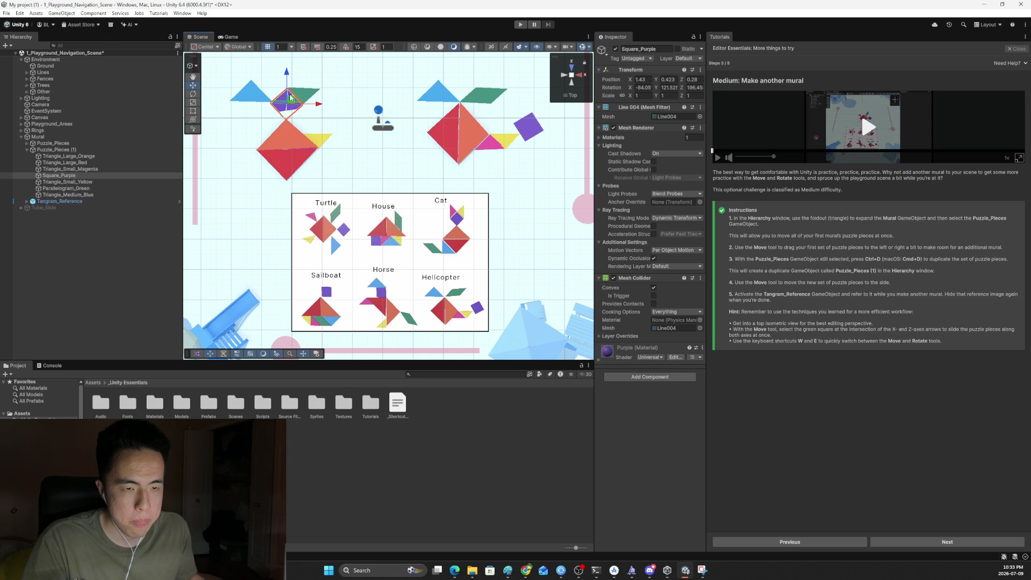
click(309, 97)
click(291, 104)
key(e)
drag(288, 93, 309, 97)
Step: Move and rotate the blue medium triangle into place below the square, at Z -1.127
click(250, 92)
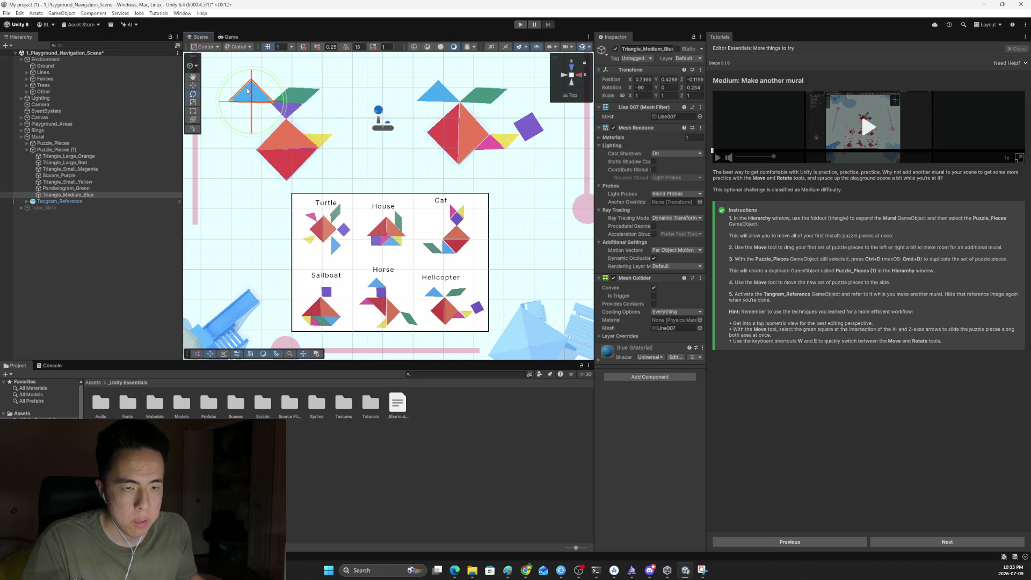
key(w)
mouse_move(254, 79)
mouse_down()
mouse_move(265, 154)
mouse_move(186, 152)
mouse_move(95, 178)
mouse_up()
key(e)
key(w)
drag(255, 173, 297, 147)
key(e)
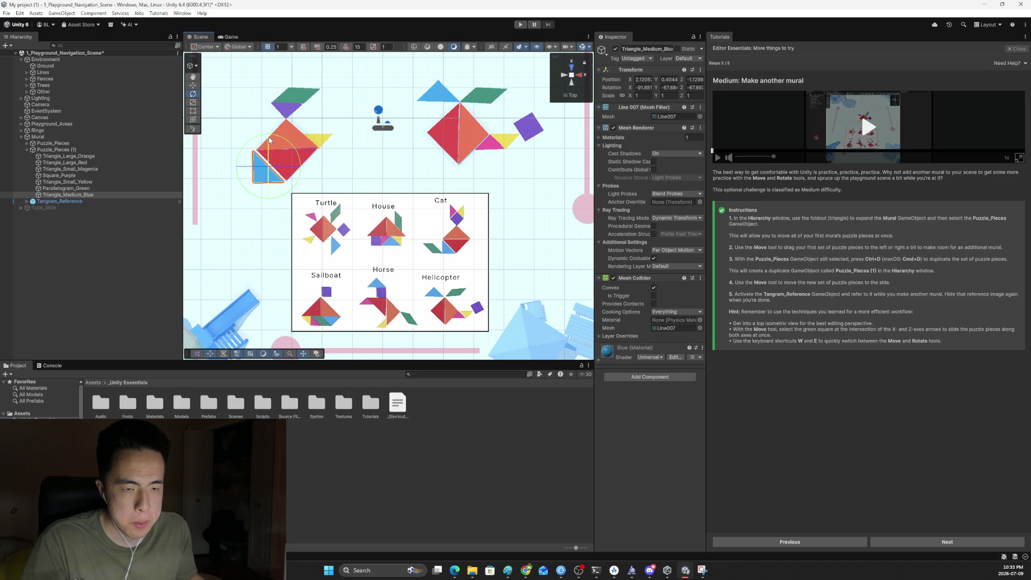
Step: Move the green parallelogram down into the mural and rotate it
key(w)
click(322, 139)
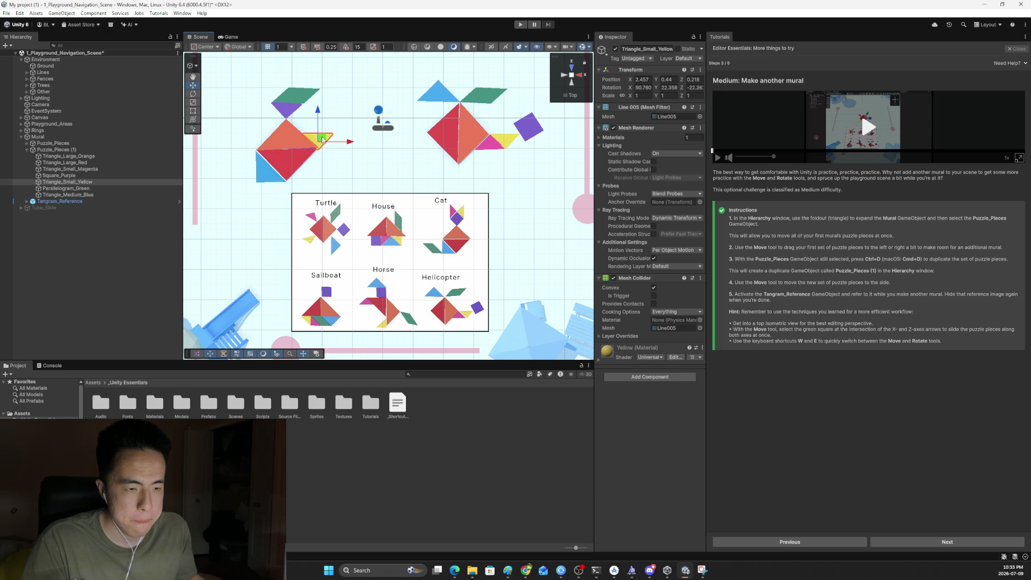
click(297, 99)
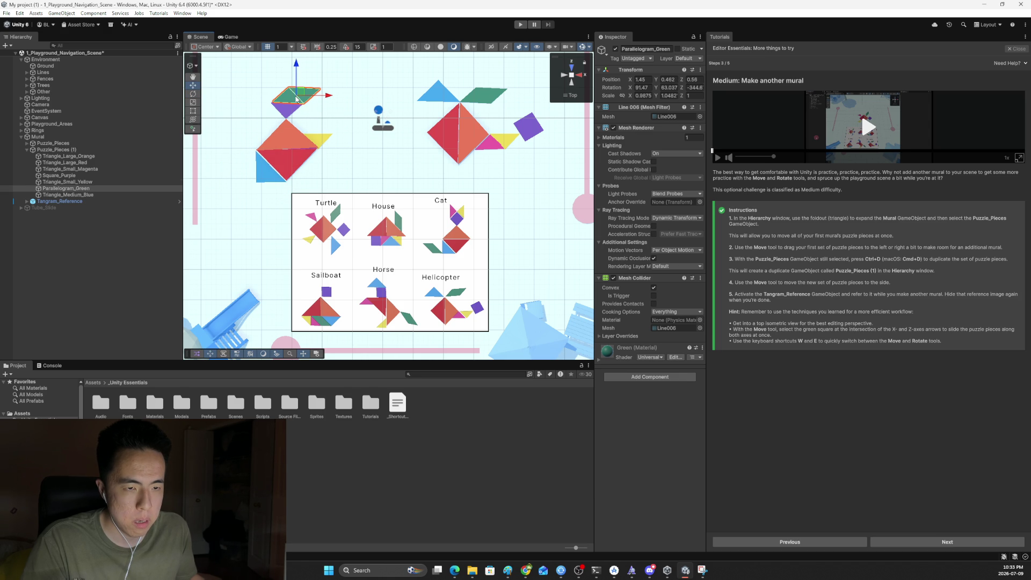
drag(295, 77, 304, 156)
key(e)
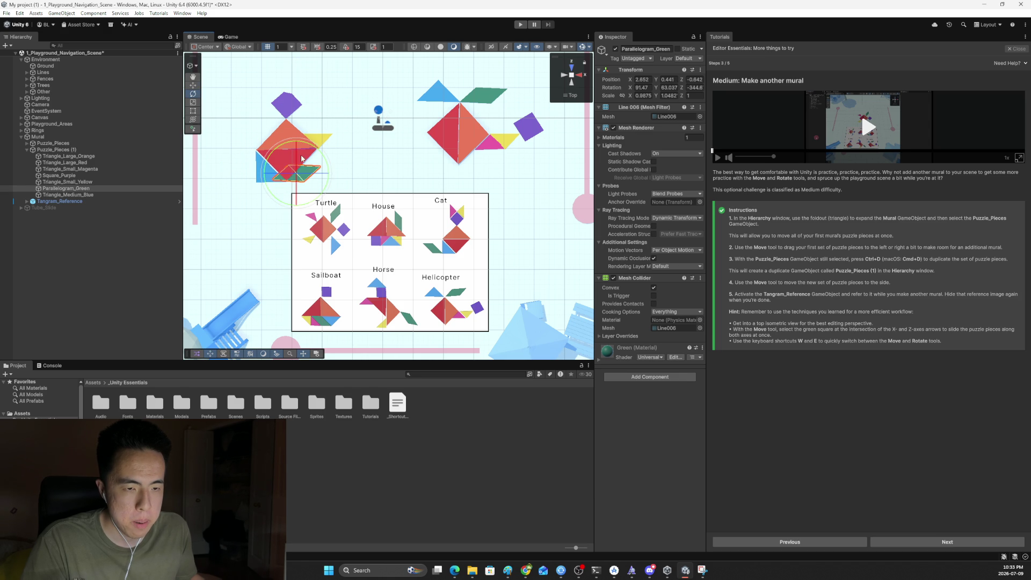
mouse_move(312, 198)
mouse_down()
mouse_move(316, 218)
mouse_move(327, 209)
mouse_move(250, 172)
mouse_up()
key(w)
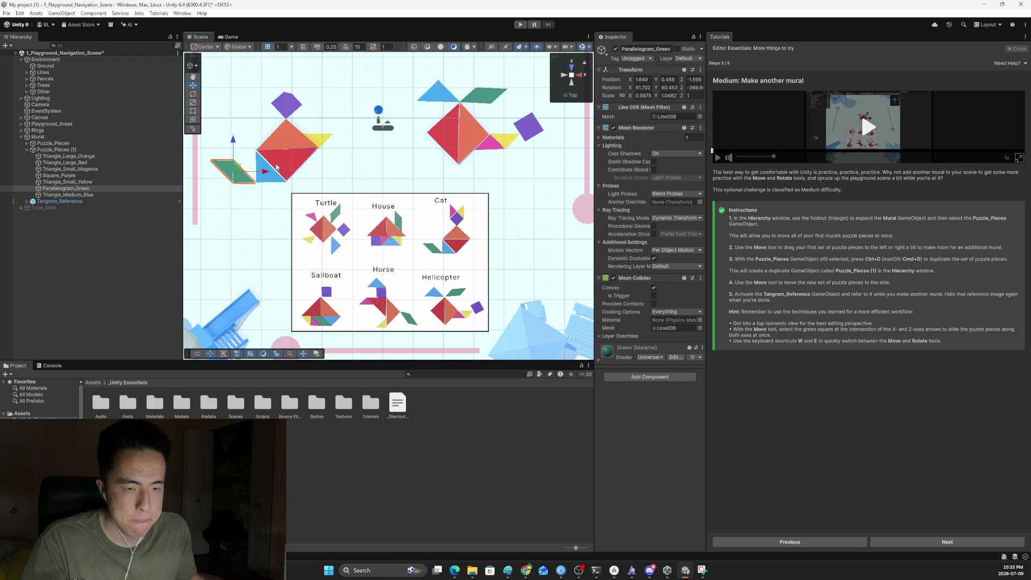
Step: Move, rotate and place the small yellow triangle beside the purple diamond
click(318, 147)
click(323, 143)
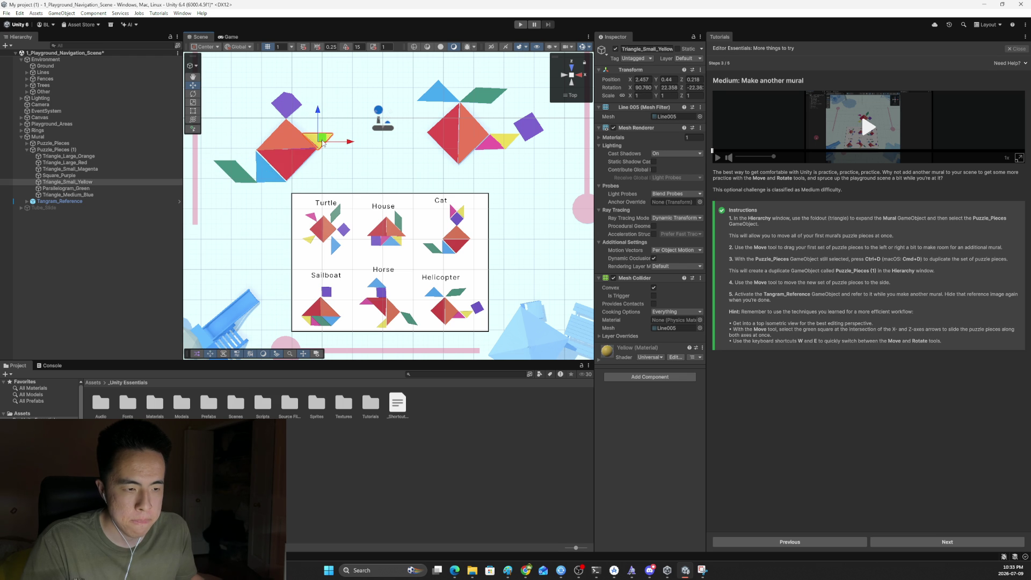
drag(319, 118, 319, 78)
click(308, 151)
click(322, 98)
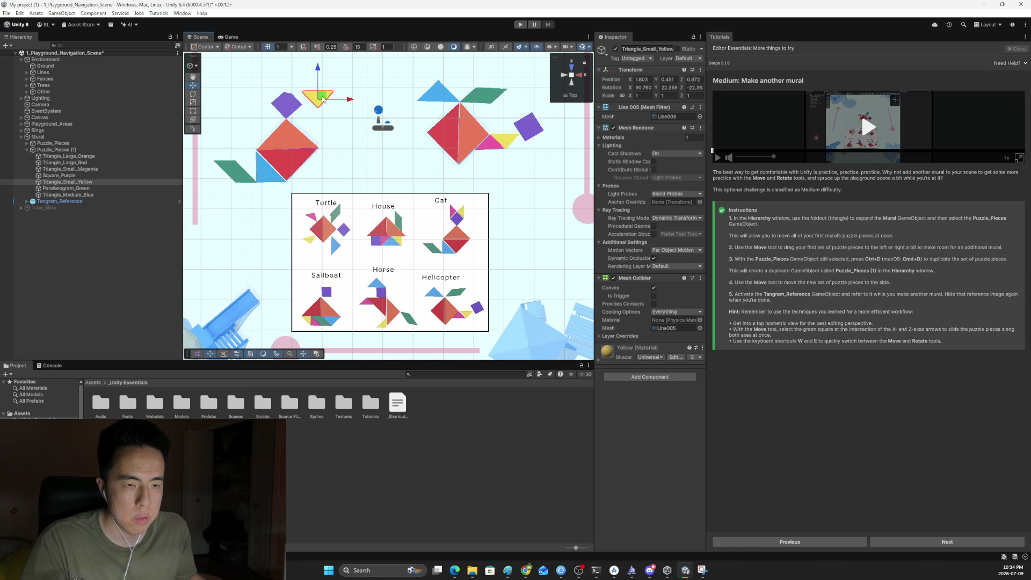
key(e)
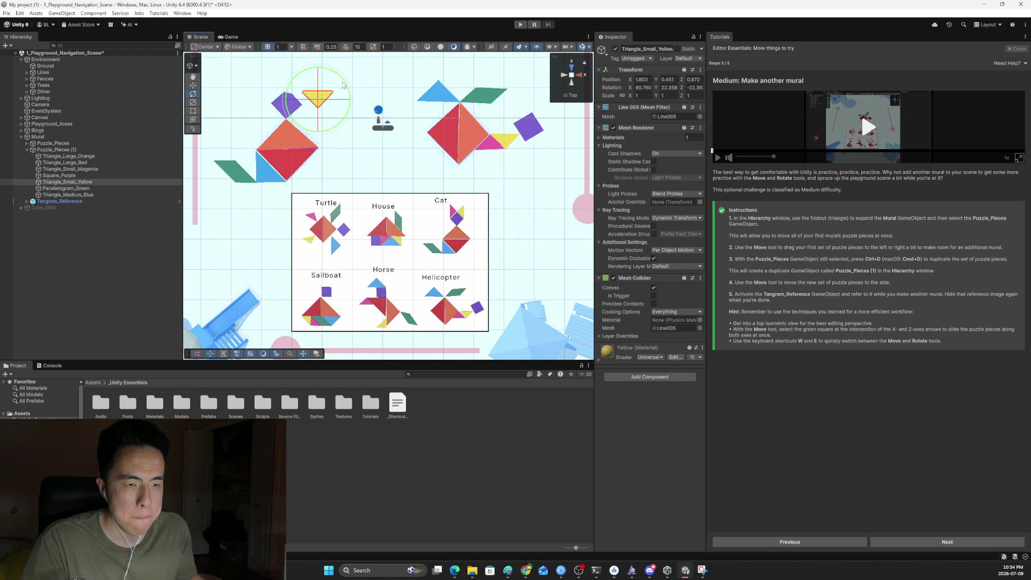
mouse_move(346, 105)
mouse_down()
mouse_move(352, 123)
mouse_move(325, 134)
mouse_up()
key(w)
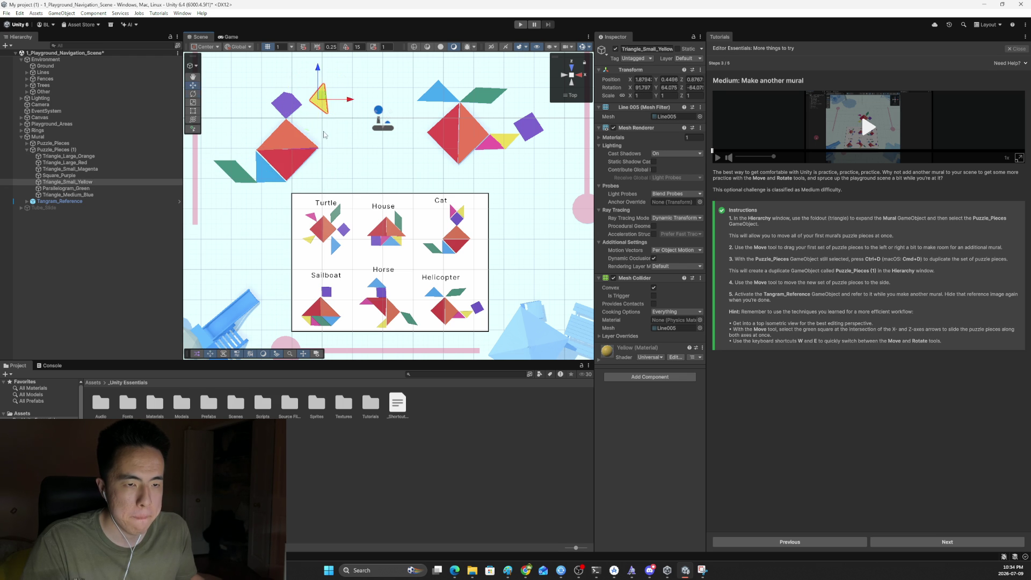
drag(321, 77, 299, 70)
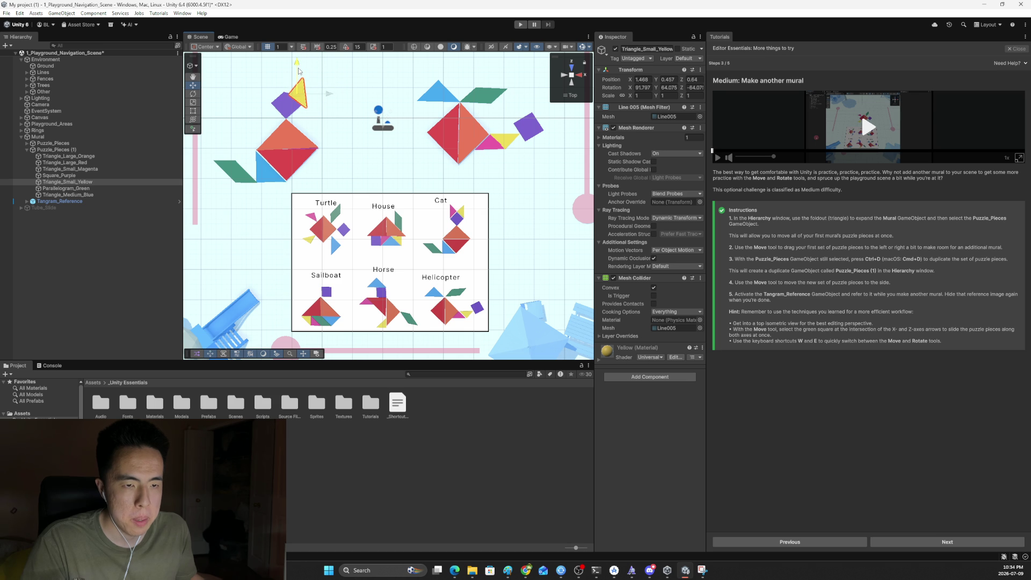
Step: Fit the red triangle under the orange one and shift the orange and magenta pieces aside
click(302, 166)
mouse_move(290, 159)
mouse_down()
mouse_move(289, 178)
mouse_move(289, 156)
mouse_move(268, 129)
mouse_move(349, 143)
mouse_move(317, 138)
mouse_up()
click(289, 121)
click(307, 141)
click(325, 144)
click(309, 143)
click(280, 141)
Step: Rotate the magenta triangle to Y 291.58 and lift it beside the yellow one
click(338, 147)
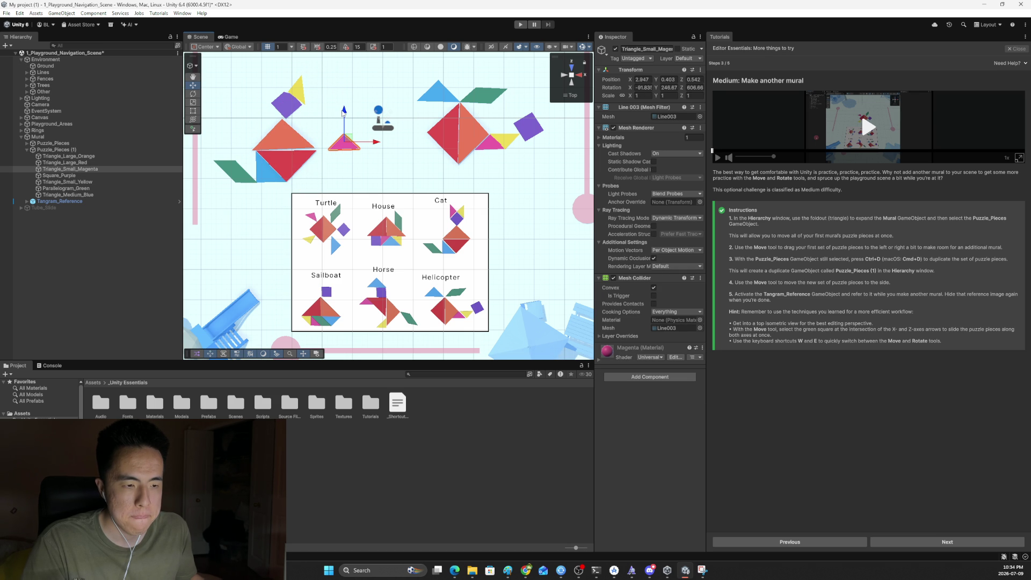
key(e)
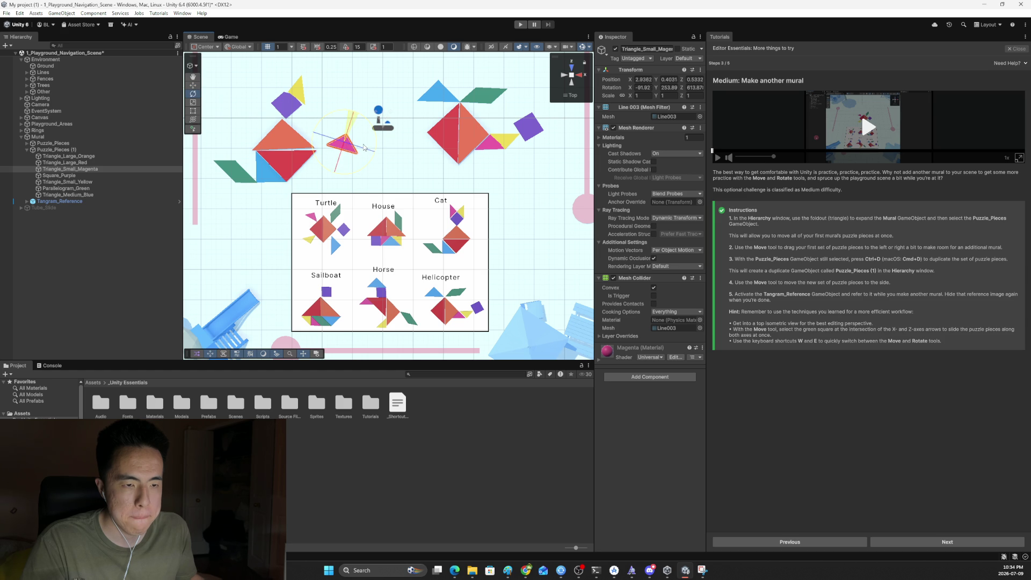
drag(344, 114, 440, 157)
key(w)
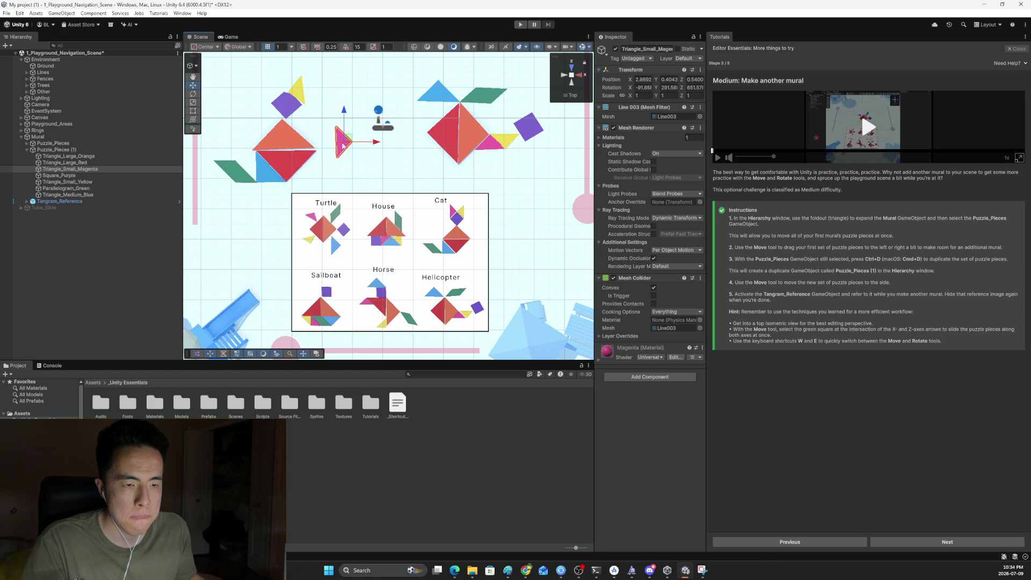
mouse_move(363, 145)
mouse_down()
mouse_move(362, 94)
mouse_move(290, 92)
mouse_move(283, 72)
mouse_up()
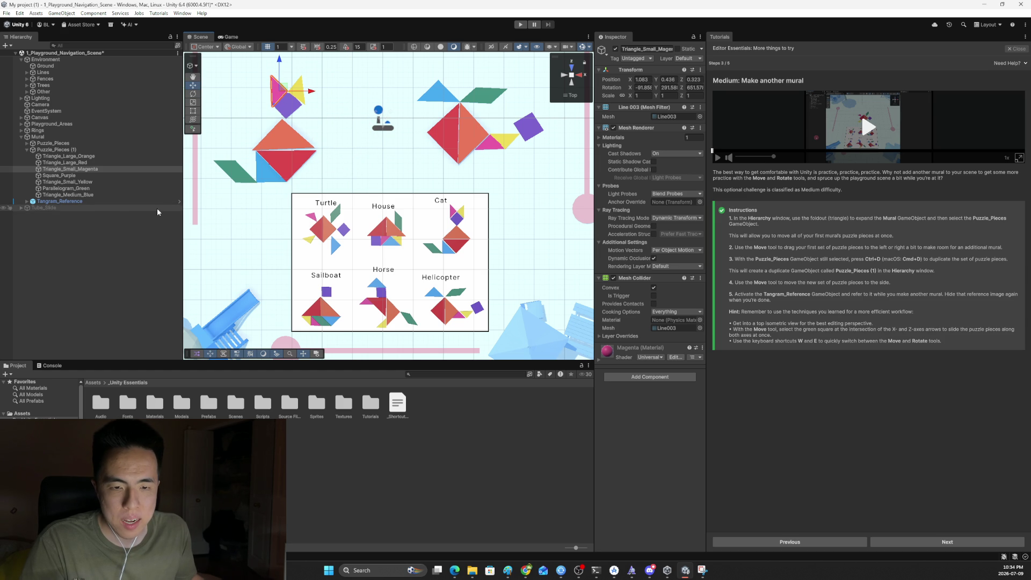
Step: Hide the Tangram_Reference board and orbit to an angled view of both tangram murals
click(57, 201)
click(615, 49)
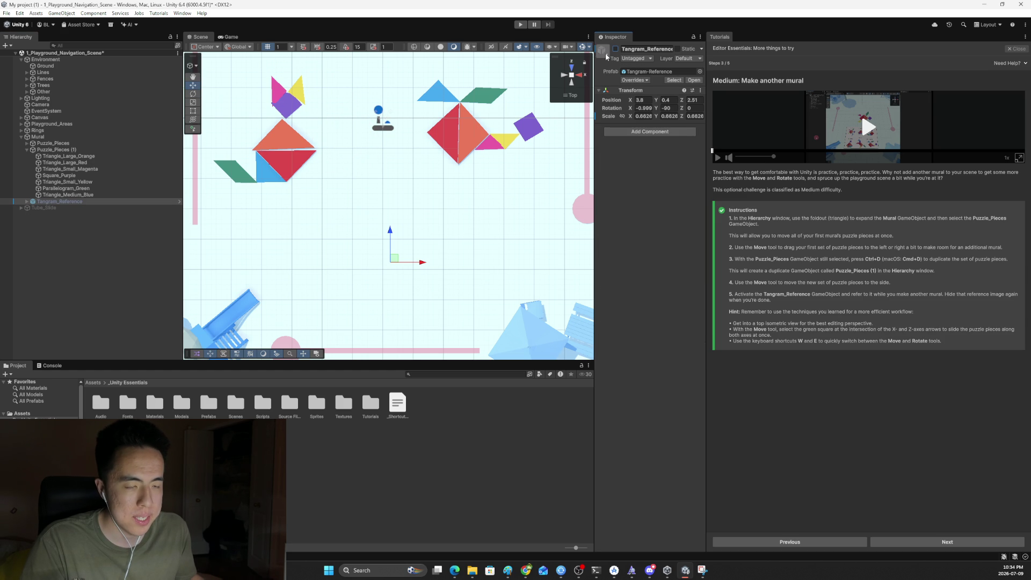
mouse_move(410, 189)
mouse_down()
mouse_move(396, 34)
mouse_move(316, 111)
mouse_move(342, 121)
mouse_move(340, 112)
mouse_up()
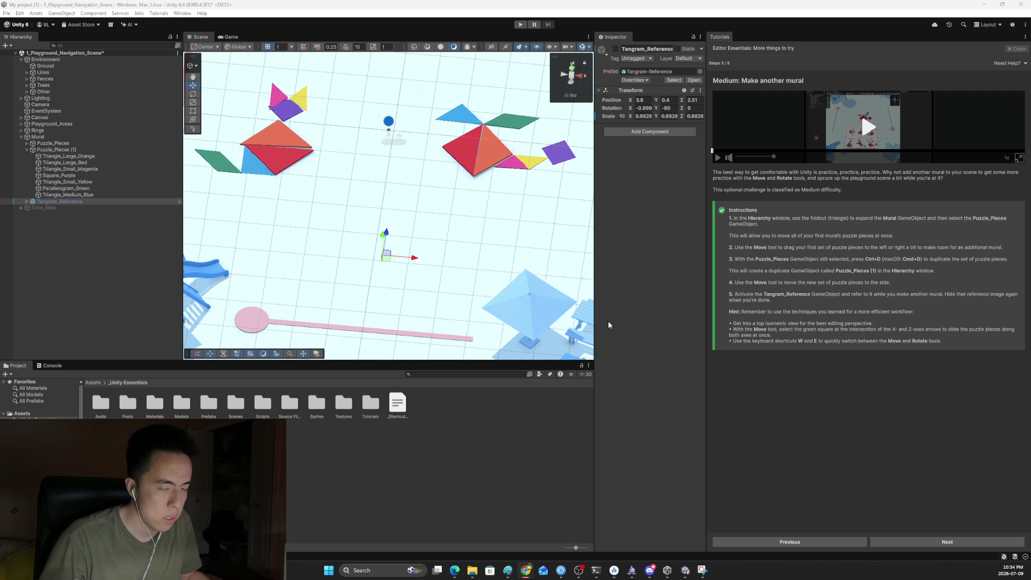
Step: Advance the tutorial to step 4/5, 'Expert: Put together the tube slide'
click(947, 542)
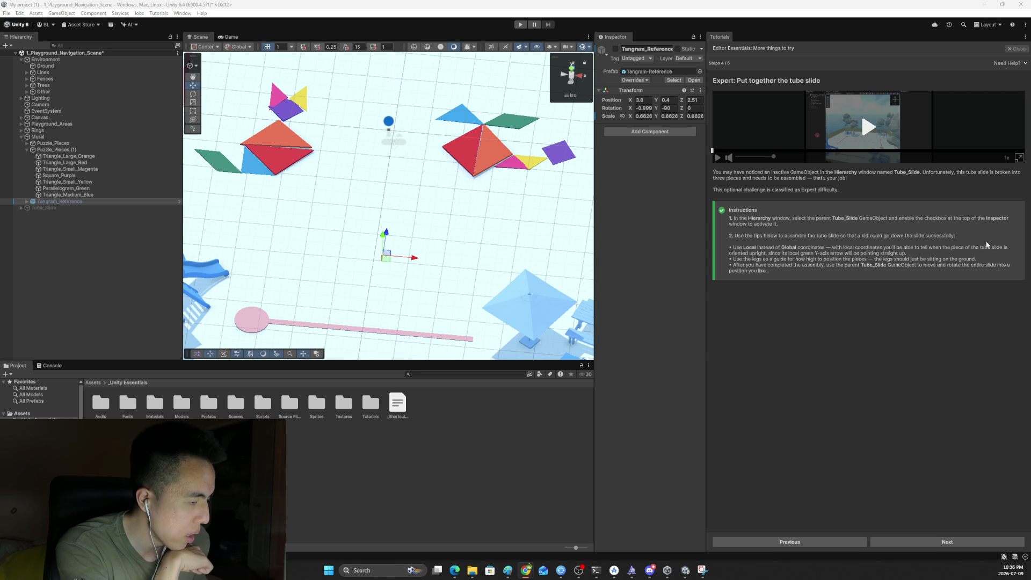
Step: Play the tube slide demo video in its enlarged popout window, then close it
click(1014, 160)
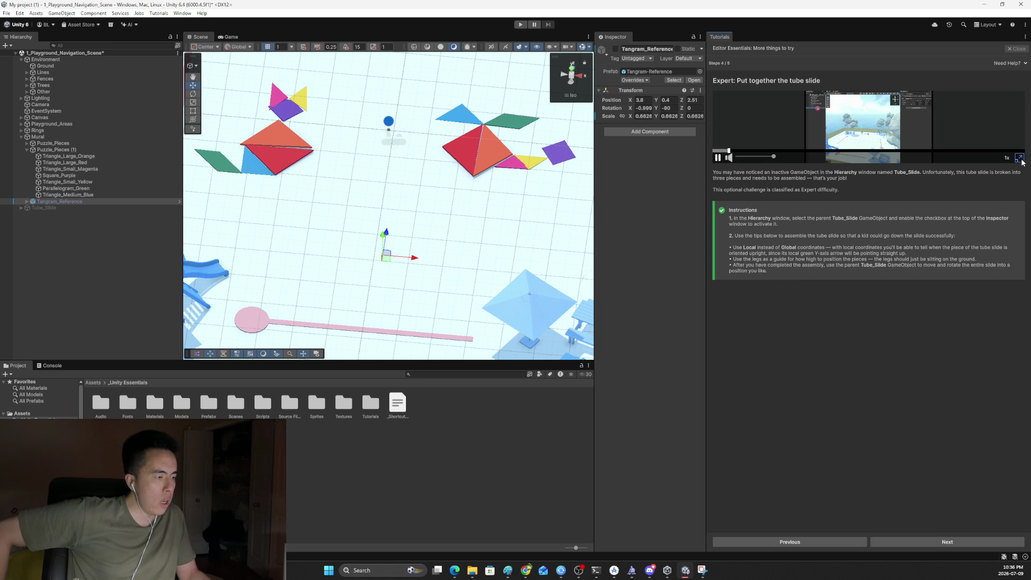
click(1017, 158)
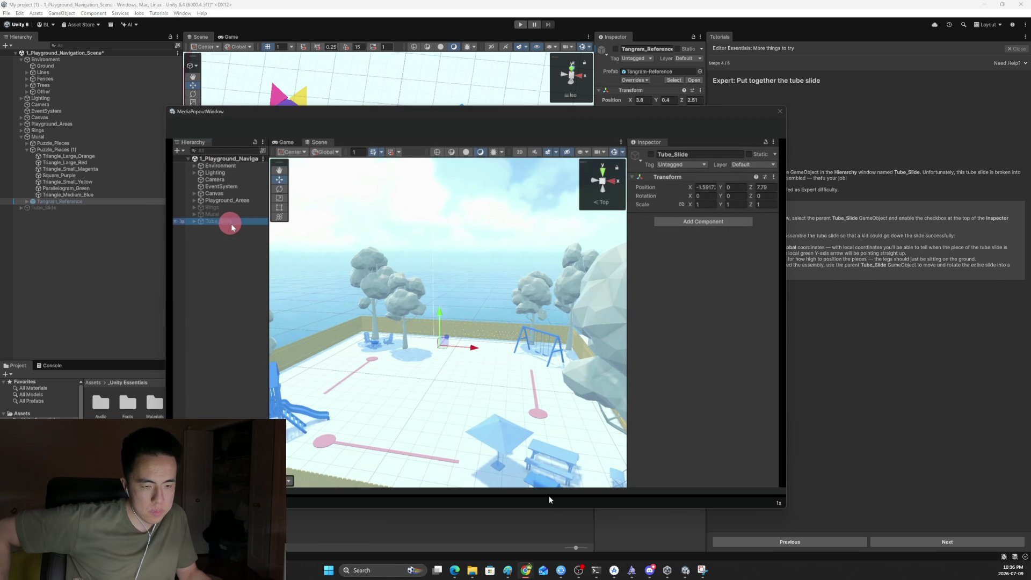
click(567, 417)
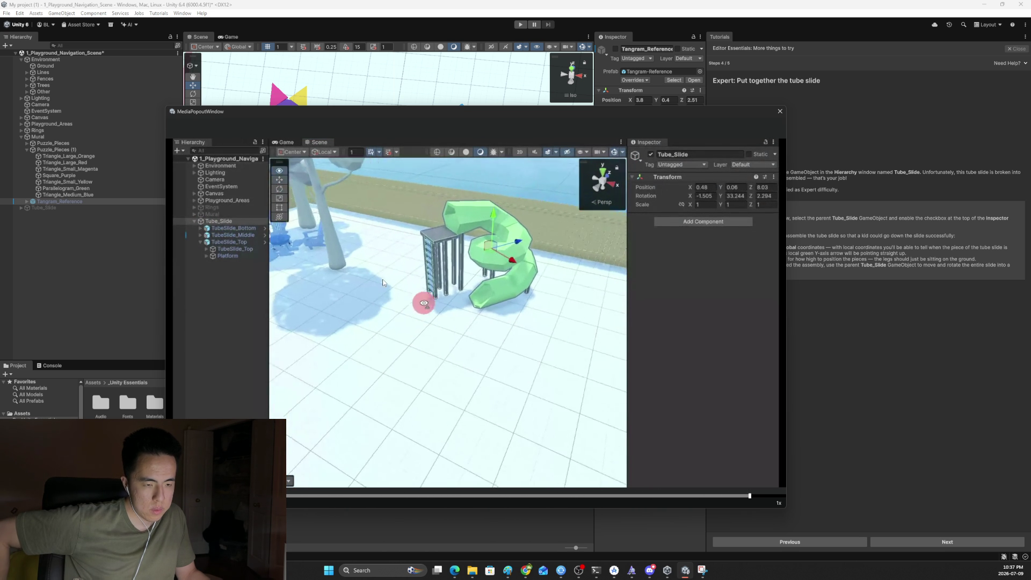
click(780, 111)
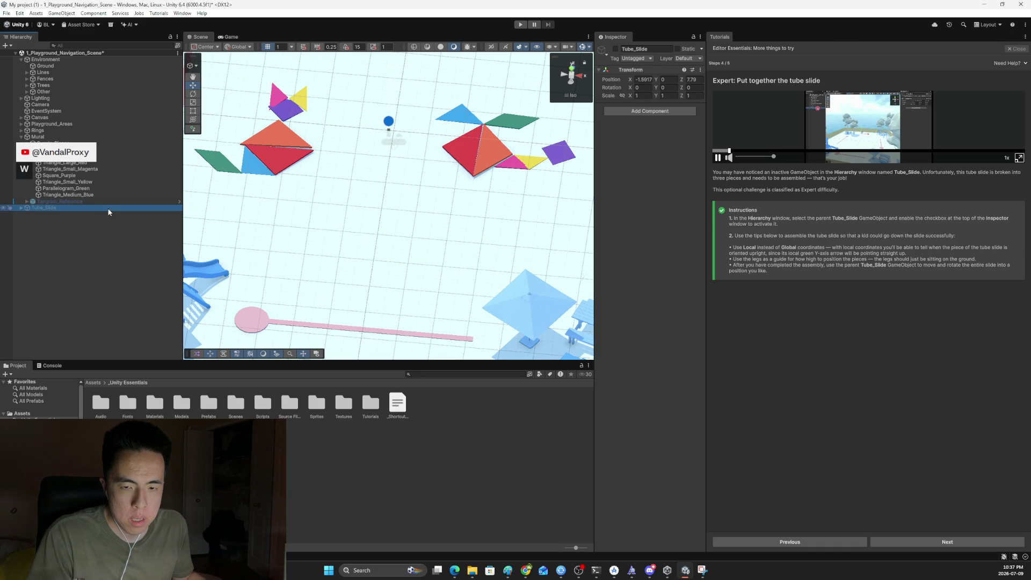
Step: Activate Tube_Slide and frame its three loose green pieces in a close, eye-level perspective view
click(94, 208)
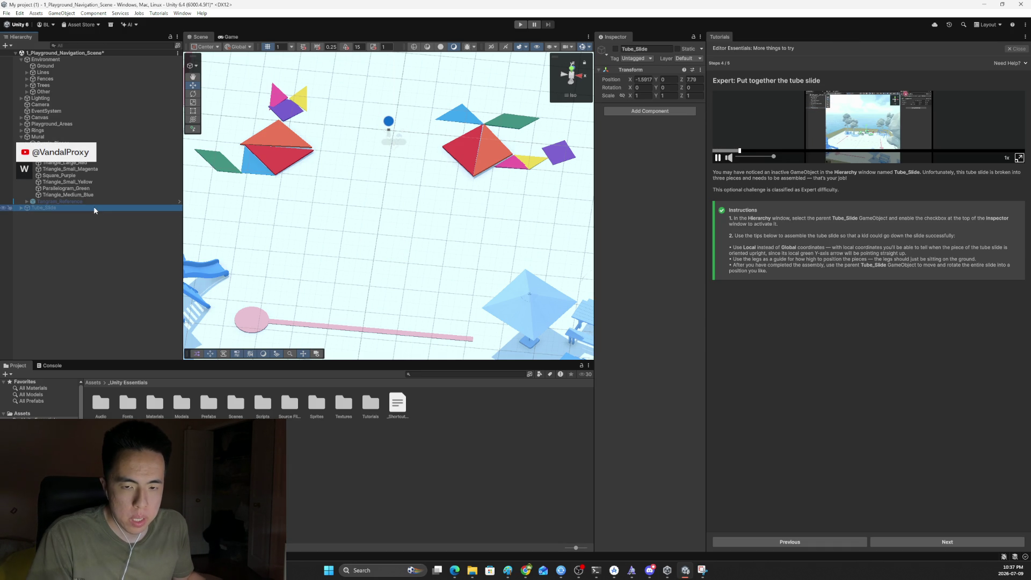
click(615, 49)
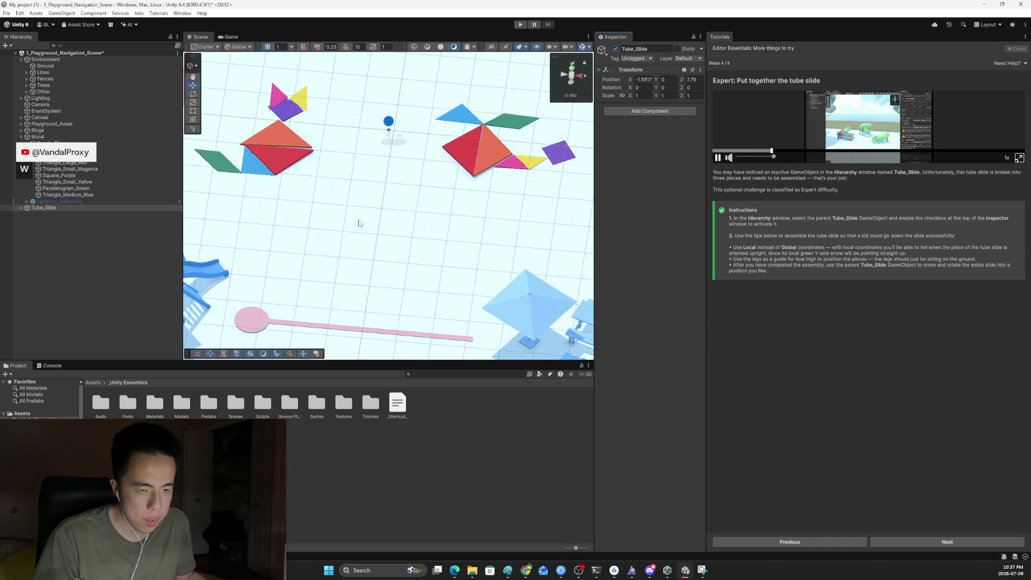
mouse_move(422, 234)
alt+mouse_down()
mouse_move(422, 160)
mouse_move(424, 220)
alt+mouse_up()
click(571, 77)
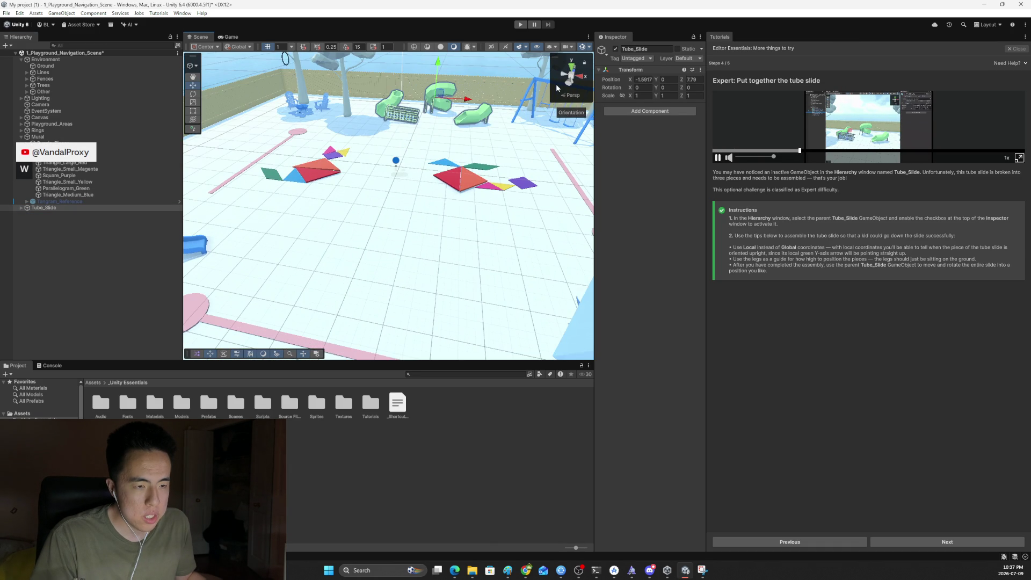
alt+drag(386, 155, 387, 124)
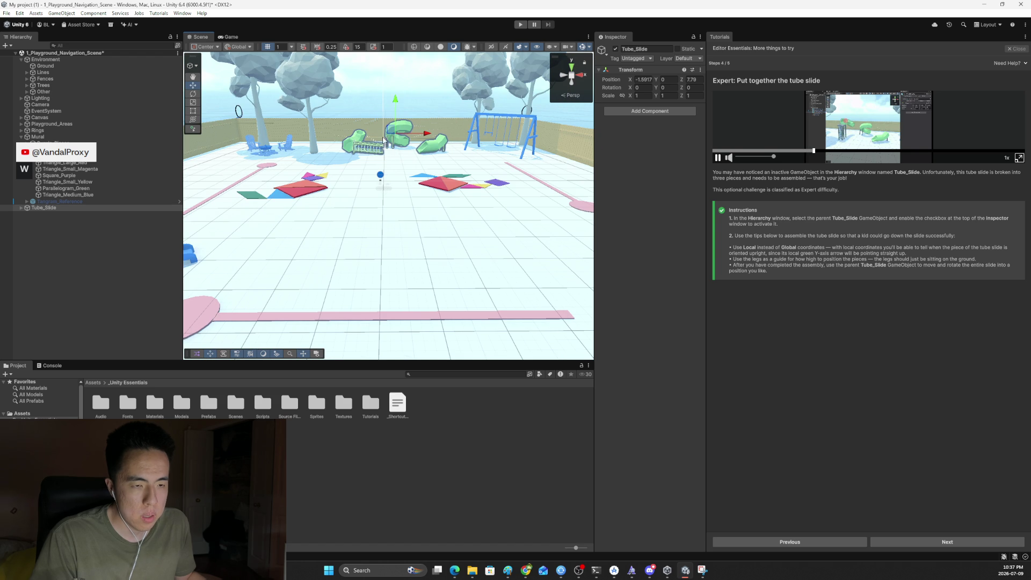
double_click(59, 207)
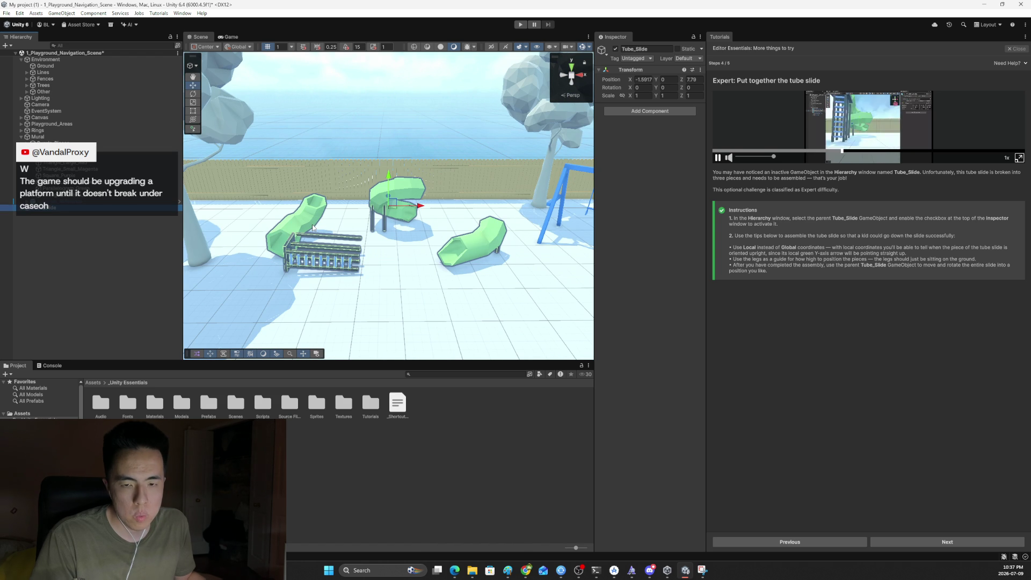
click(237, 47)
Step: Use Local handles and rotate the TubeSlide_Top parent upright, undoing a first trial rotation
click(236, 64)
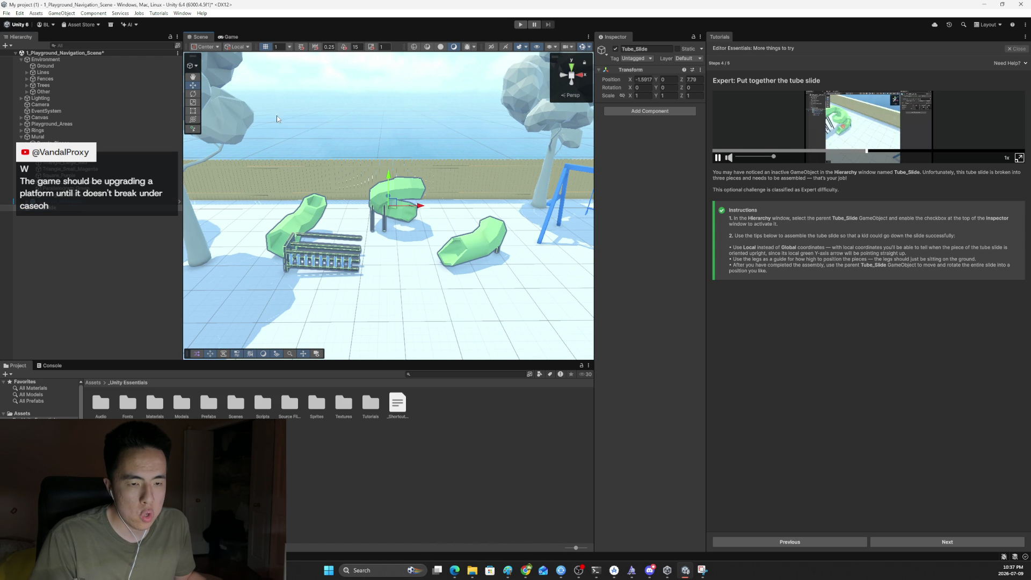
click(305, 218)
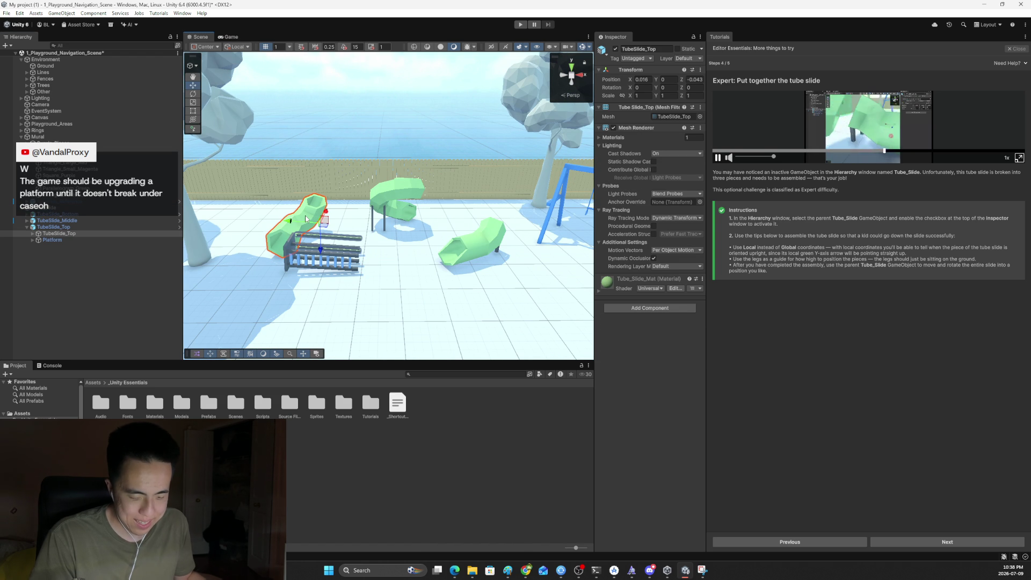
key(q)
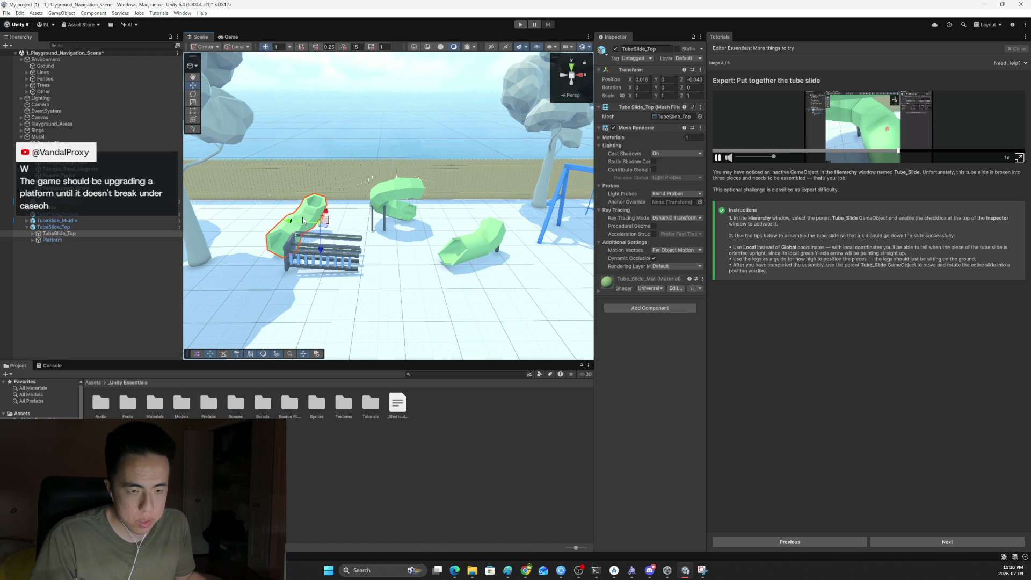
key(e)
mouse_move(324, 198)
mouse_down()
mouse_move(384, 291)
mouse_move(407, 277)
mouse_up()
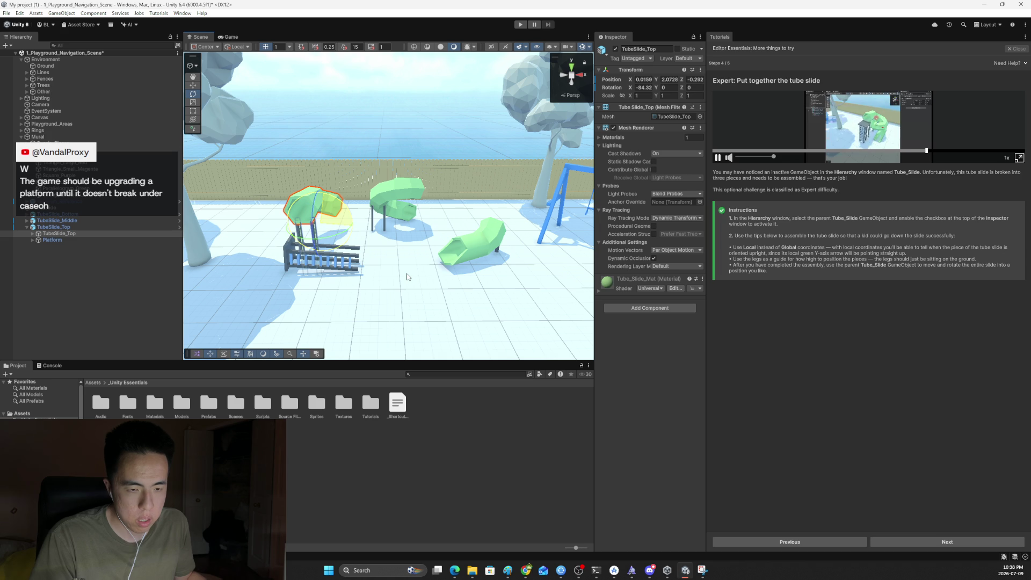
key(ctrl+z)
click(51, 226)
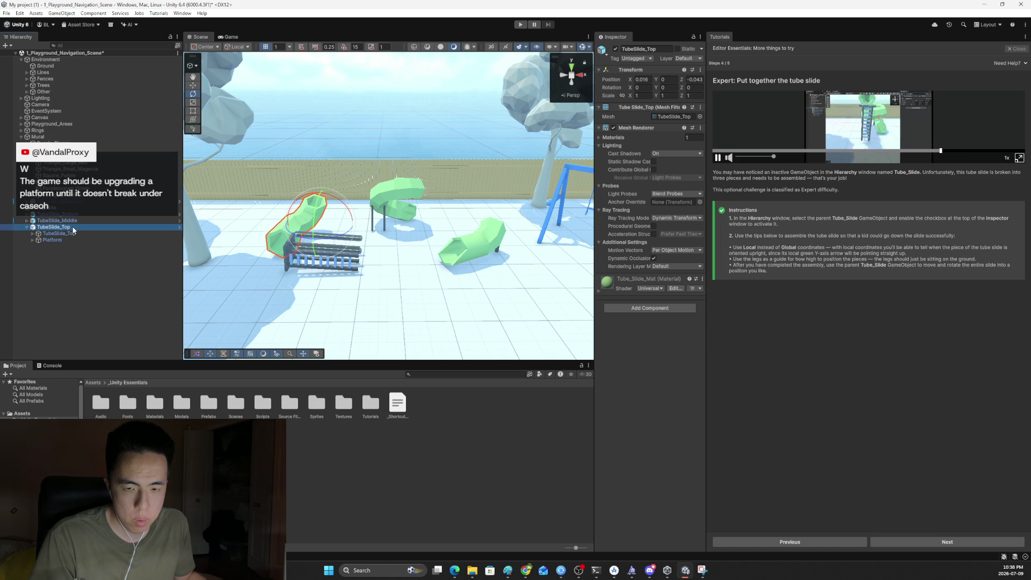
mouse_move(319, 214)
mouse_down()
mouse_move(331, 205)
mouse_move(379, 292)
mouse_move(405, 302)
mouse_move(402, 283)
mouse_up()
Step: Lift TubeSlide_Top onto the tower and tilt it upright, checking it from the side views
key(w)
mouse_move(316, 215)
mouse_down()
mouse_move(315, 168)
mouse_move(314, 181)
mouse_up()
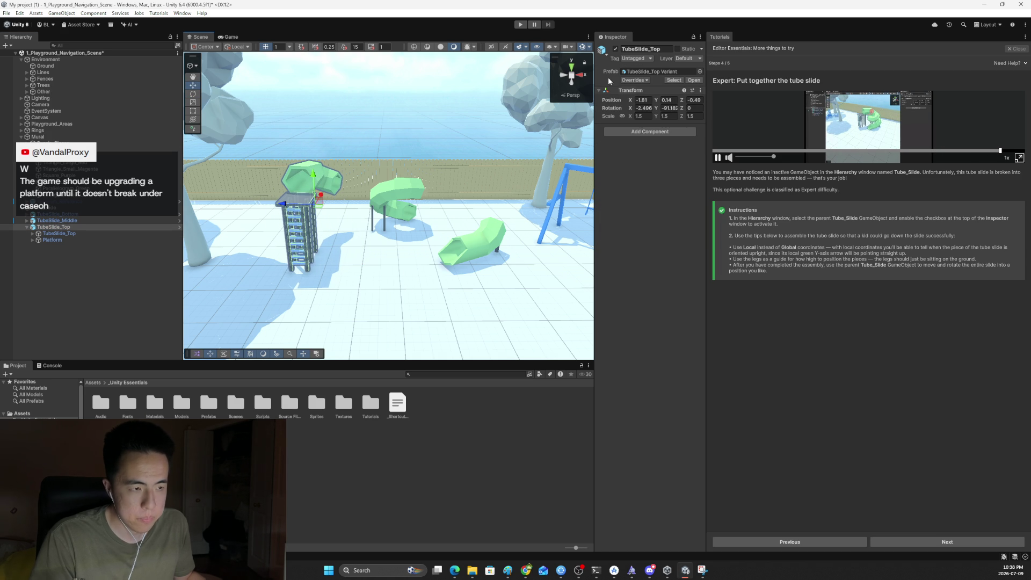
click(572, 78)
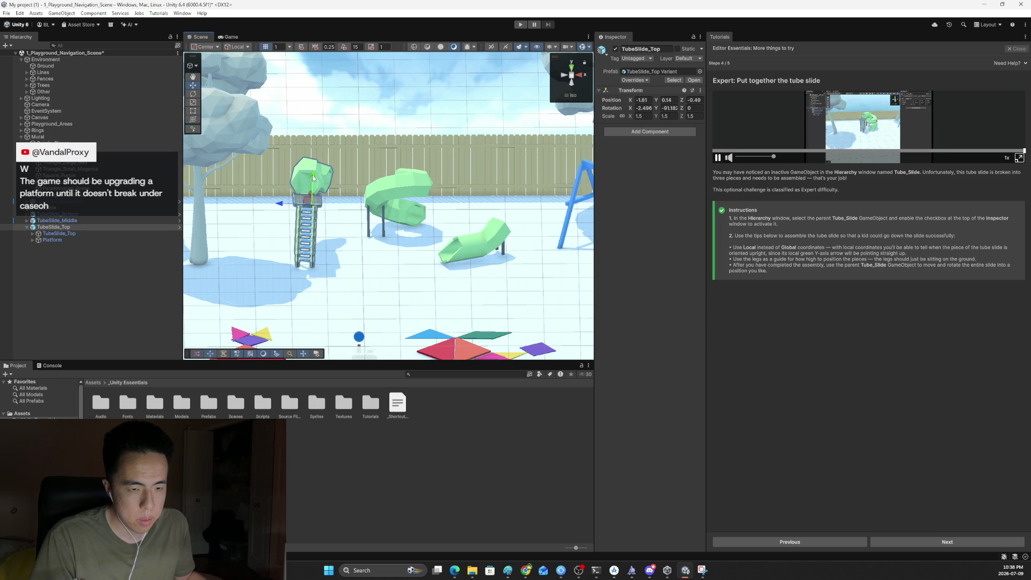
drag(311, 175, 309, 176)
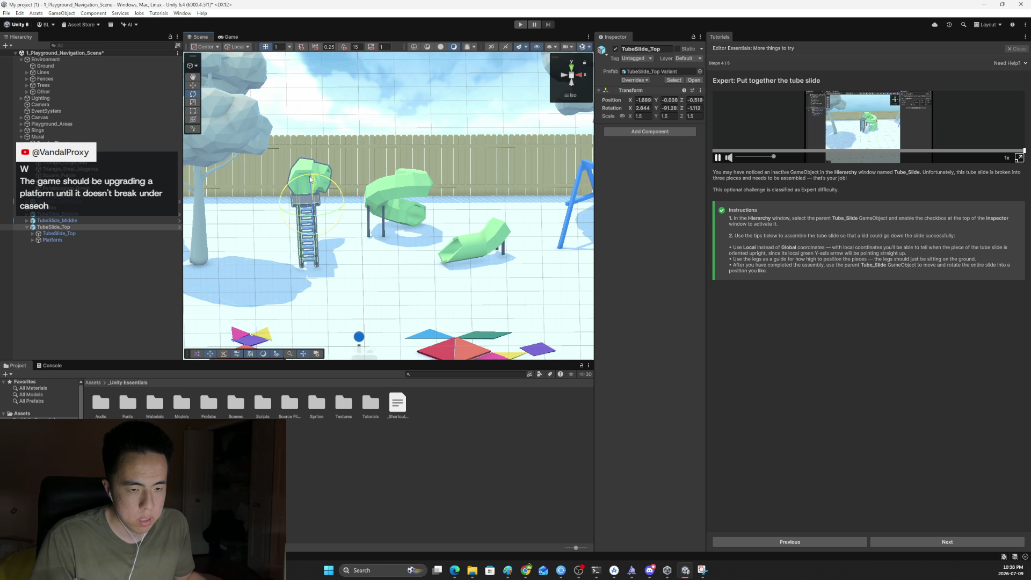
click(573, 78)
click(571, 76)
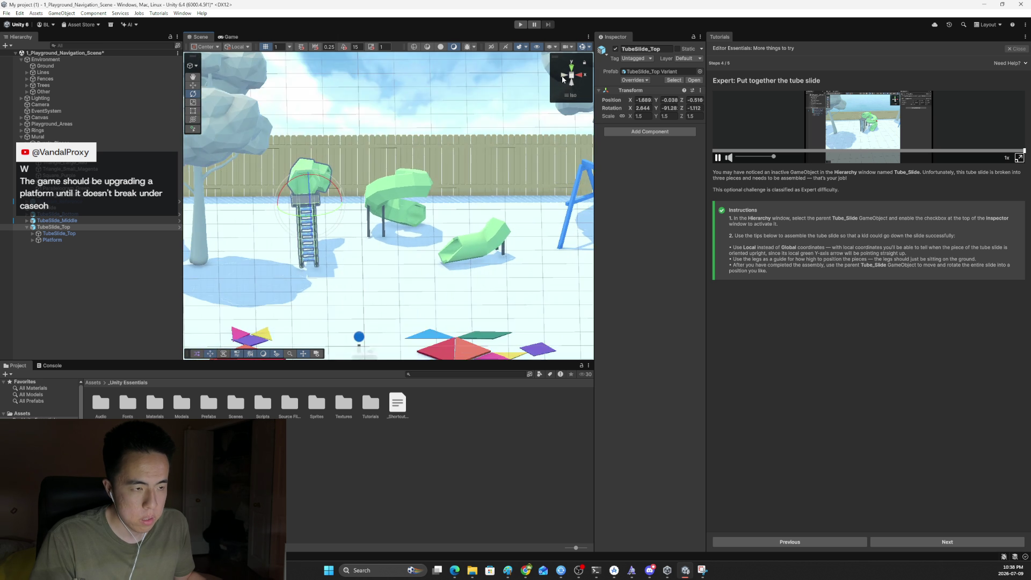
click(563, 80)
click(563, 79)
click(563, 79)
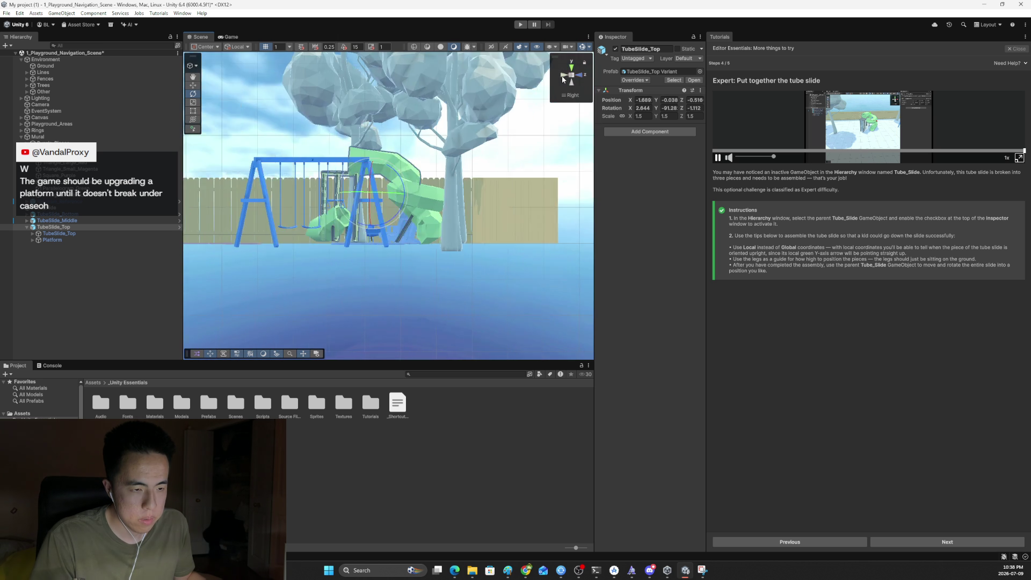
click(563, 80)
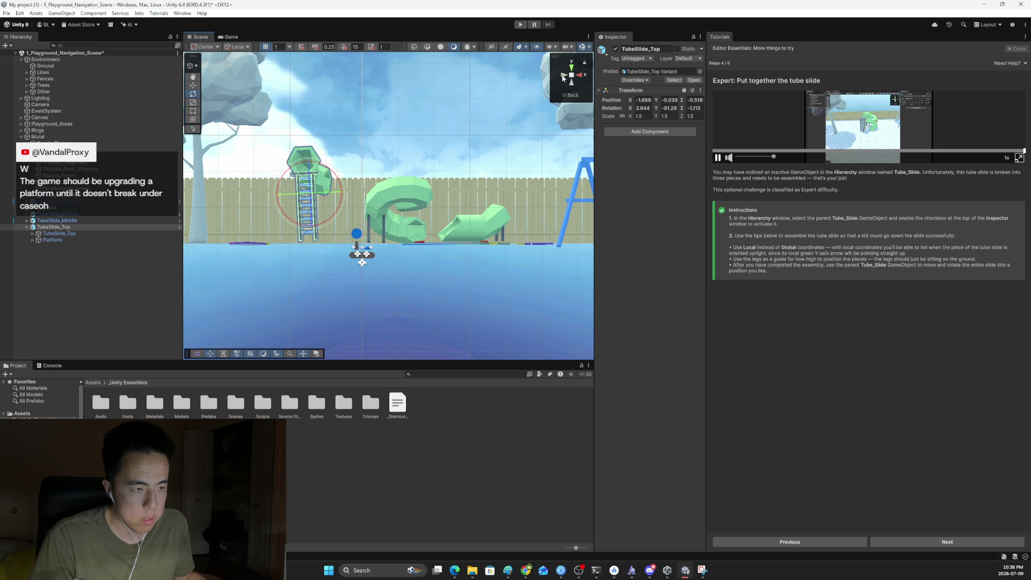
Step: Lower TubeSlide_Top slightly onto its ladder legs and deselect it
key(w)
drag(312, 159, 365, 185)
key(e)
click(401, 201)
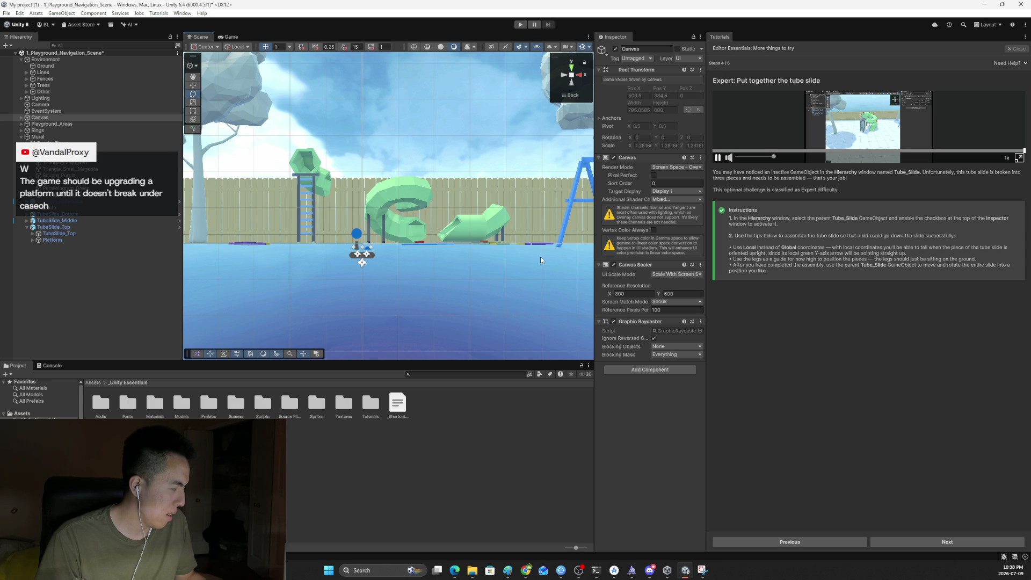
Step: Select TubeSlide_Middle and inspect the slide pieces from left, front, back and overhead angles
click(382, 201)
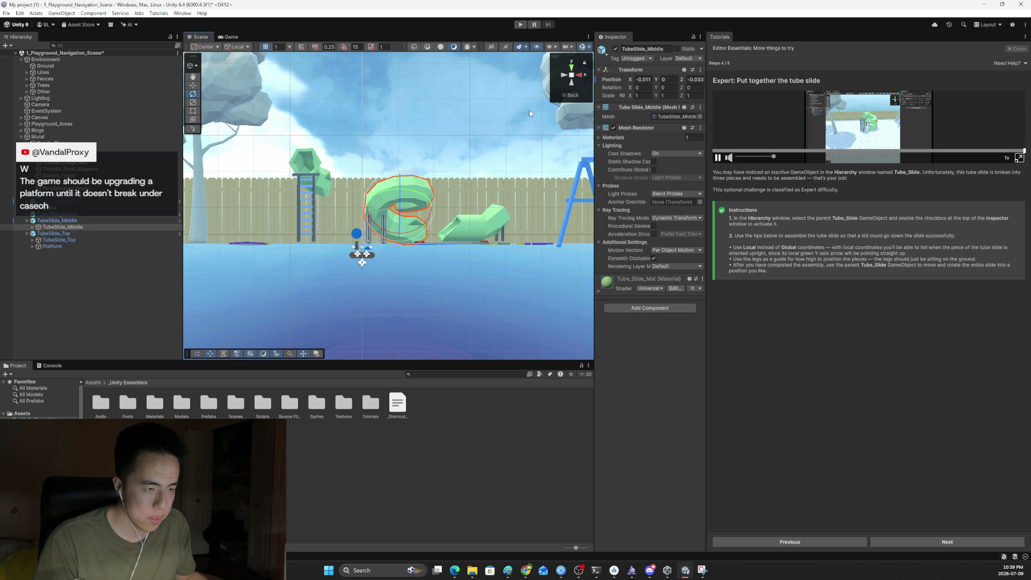
click(565, 79)
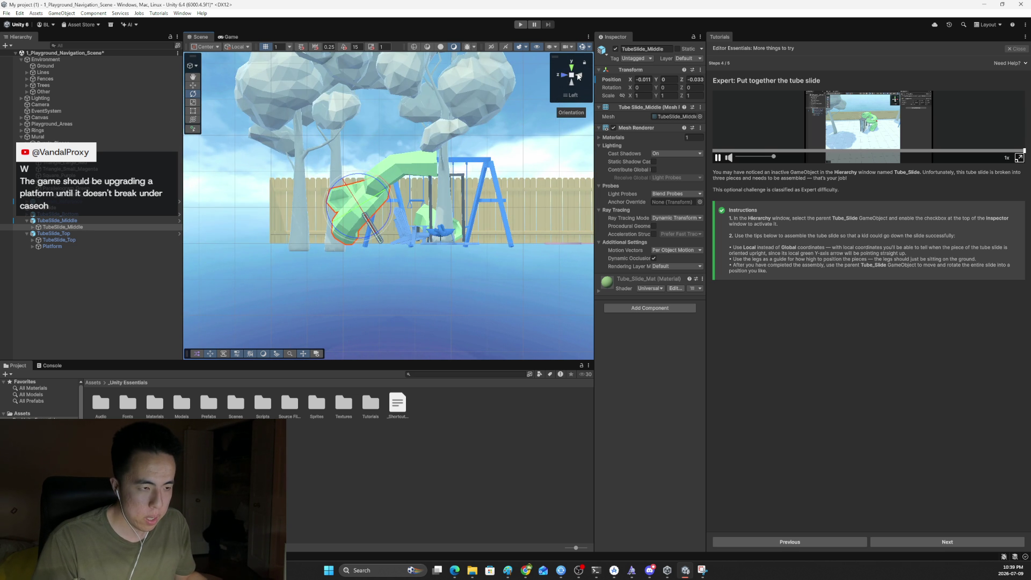
click(579, 77)
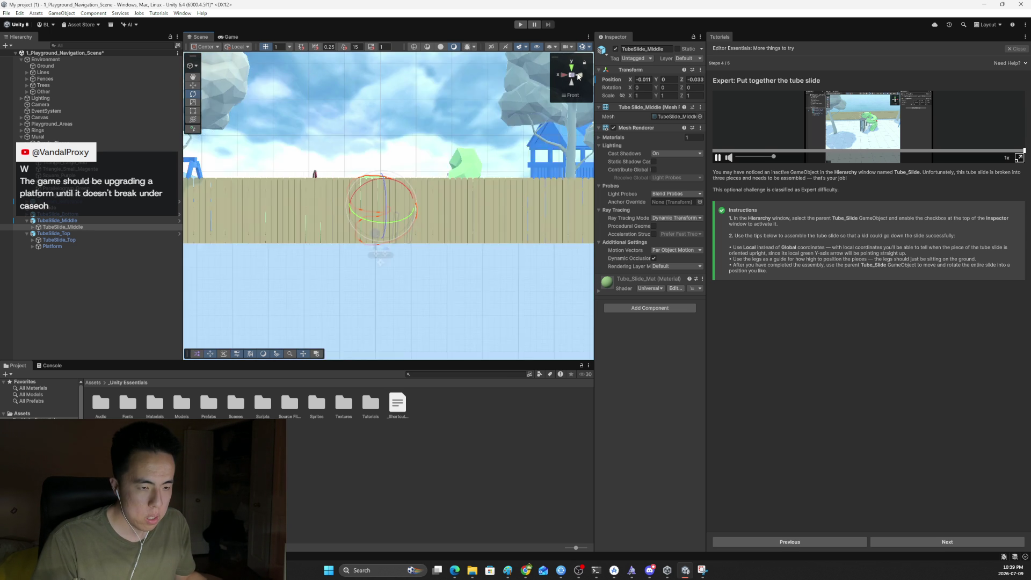
click(563, 75)
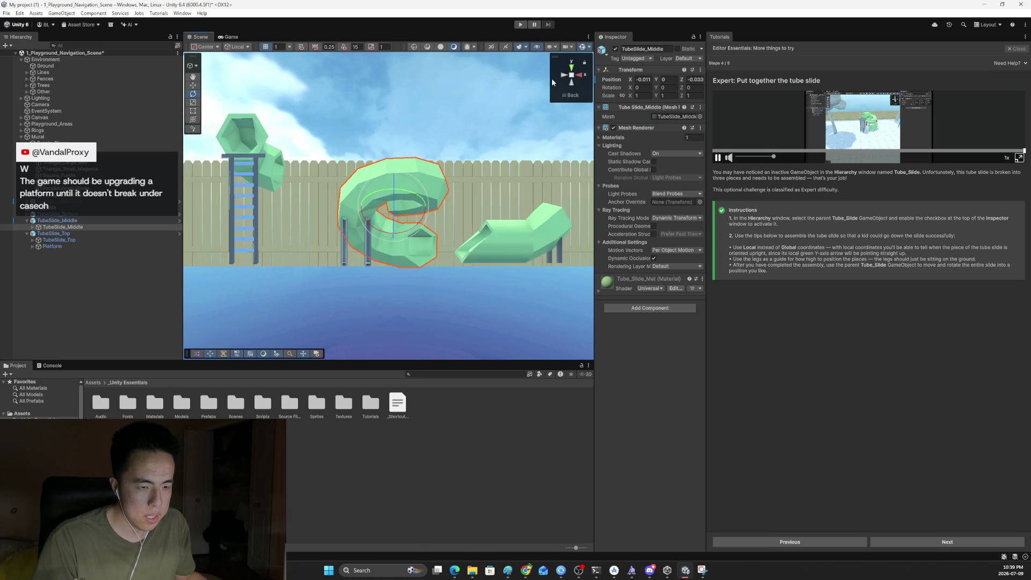
scroll(446, 127, up, 2)
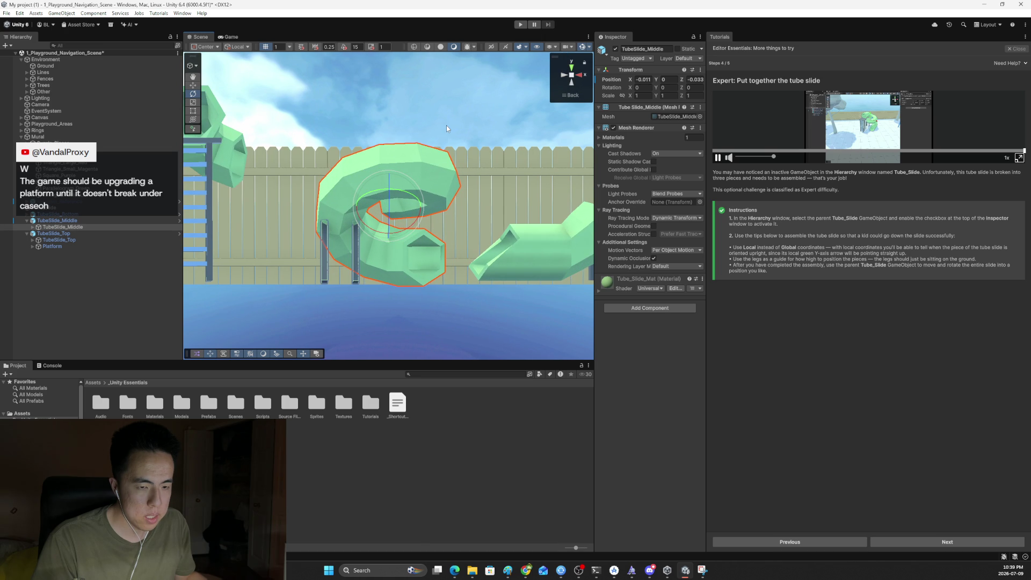
click(570, 79)
mouse_move(412, 128)
mouse_down()
mouse_move(390, 165)
mouse_move(449, 103)
mouse_move(407, 58)
mouse_up()
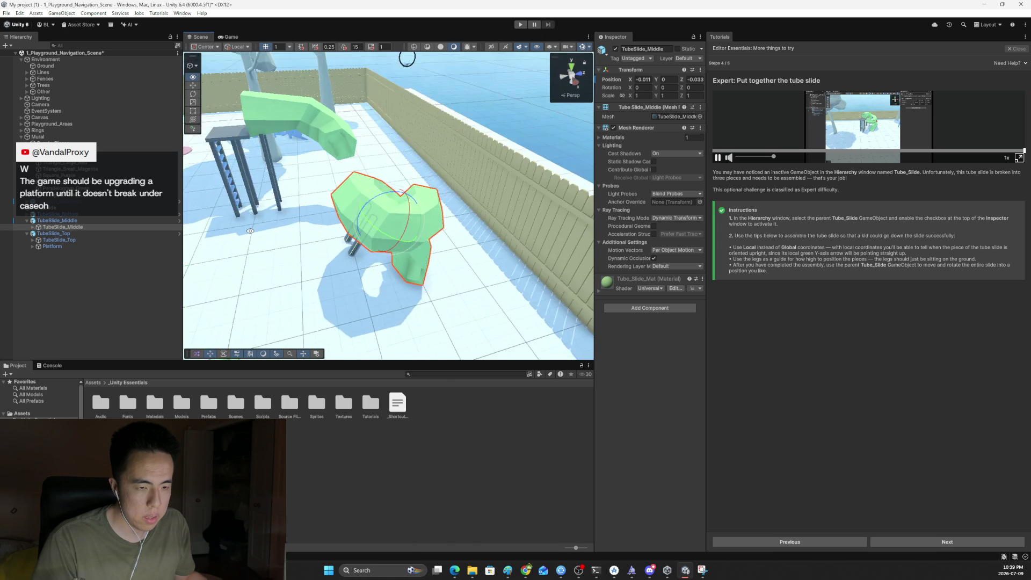
mouse_move(250, 231)
mouse_down()
mouse_move(328, 290)
mouse_move(525, 124)
mouse_move(393, 88)
mouse_move(483, 61)
mouse_move(369, 154)
mouse_up()
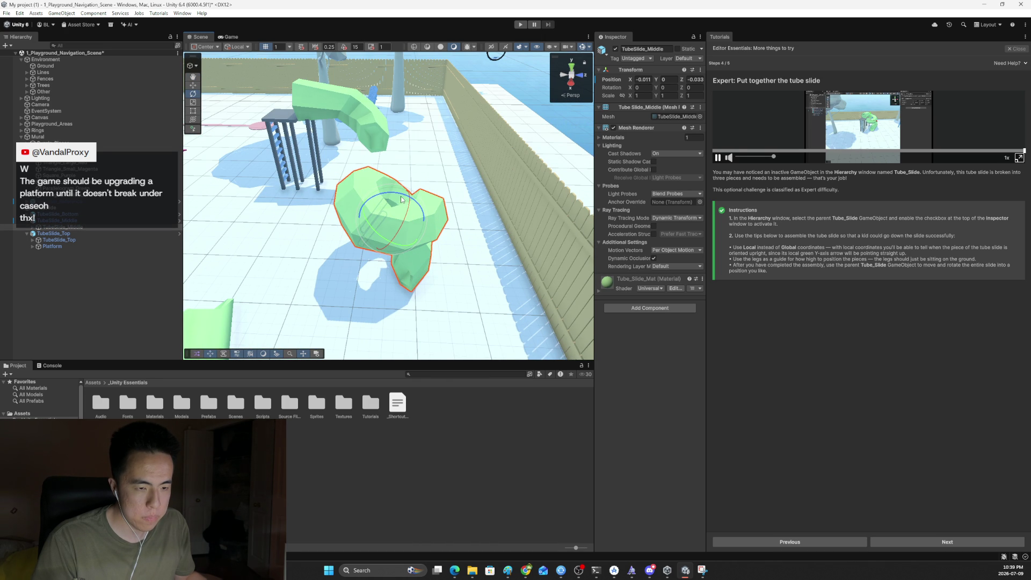
Step: Tilt TubeSlide_Middle about 27 degrees and raise it, checking it from the front
drag(404, 197, 373, 197)
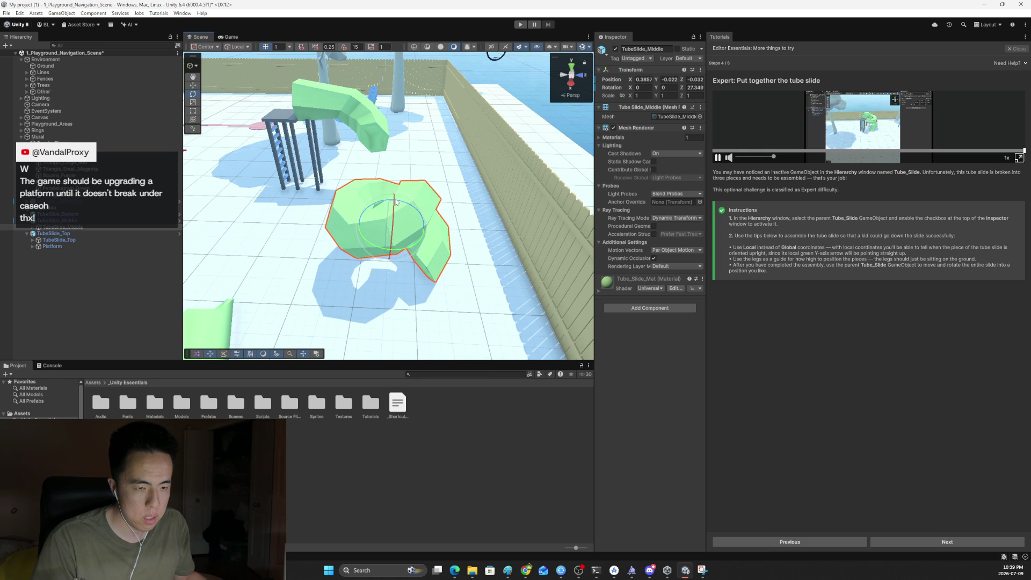
key(w)
drag(394, 202, 391, 187)
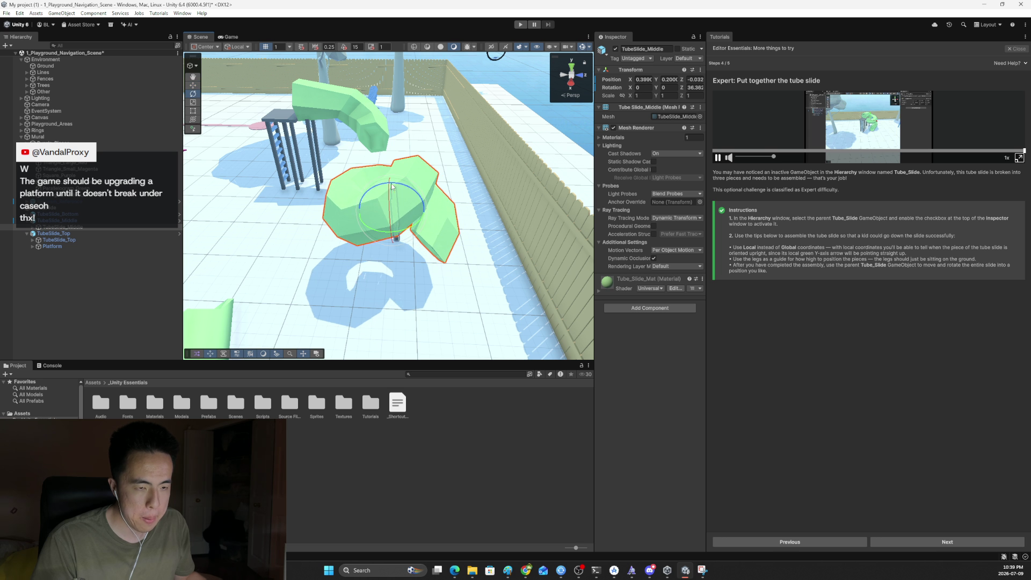
click(581, 76)
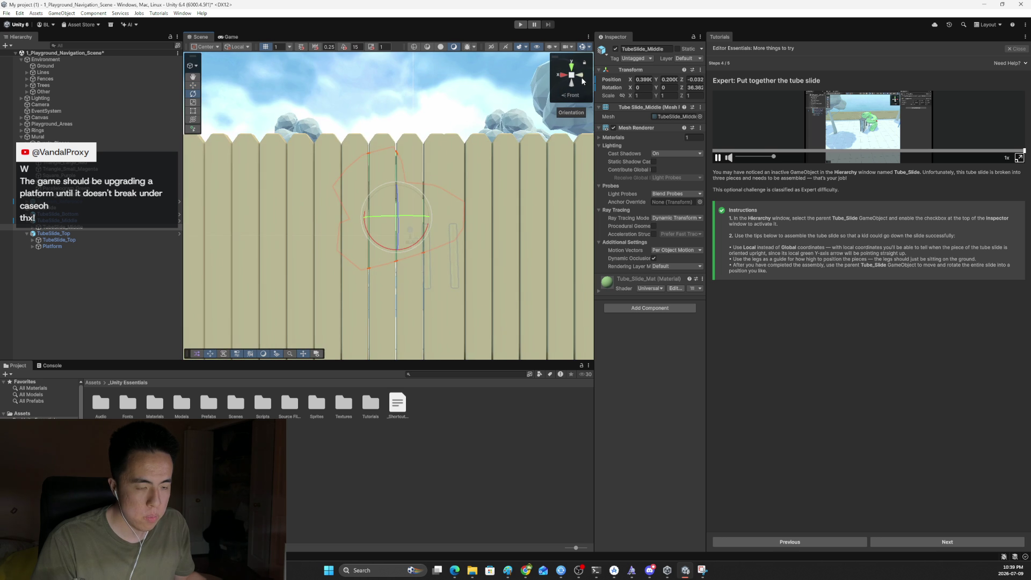
scroll(481, 160, up, 4)
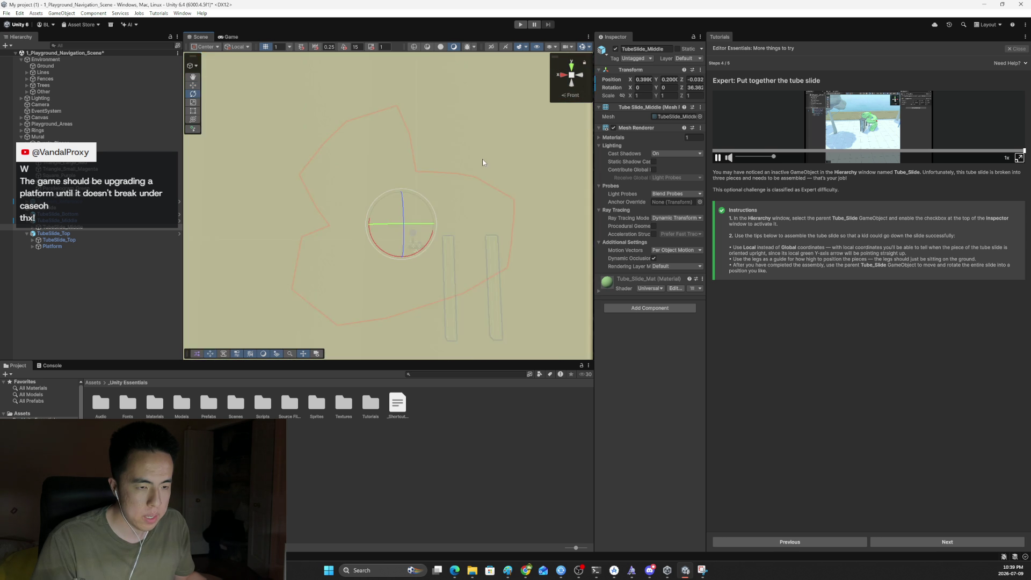
scroll(481, 159, down, 3)
click(482, 160)
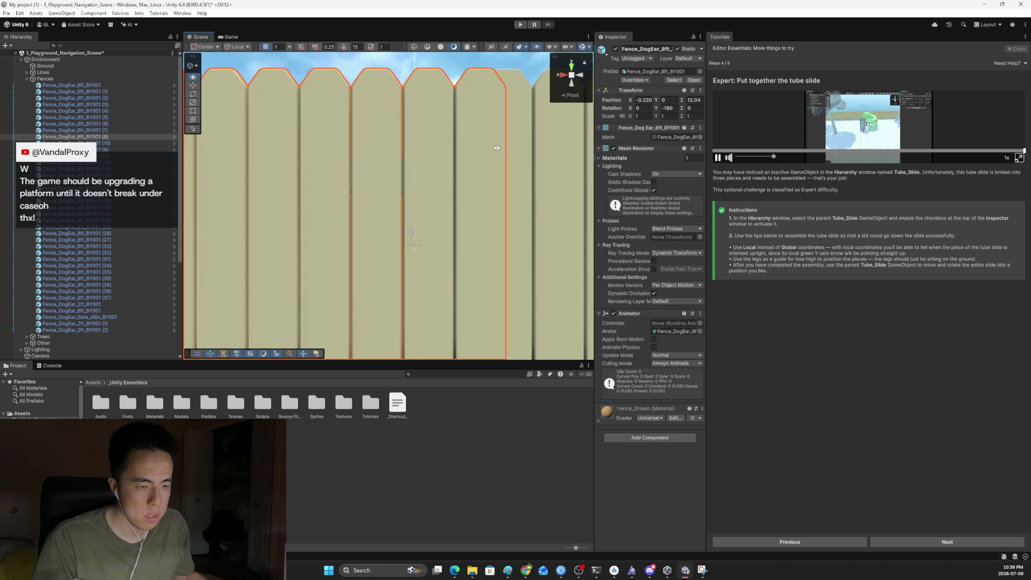
drag(497, 147, 399, 193)
click(399, 193)
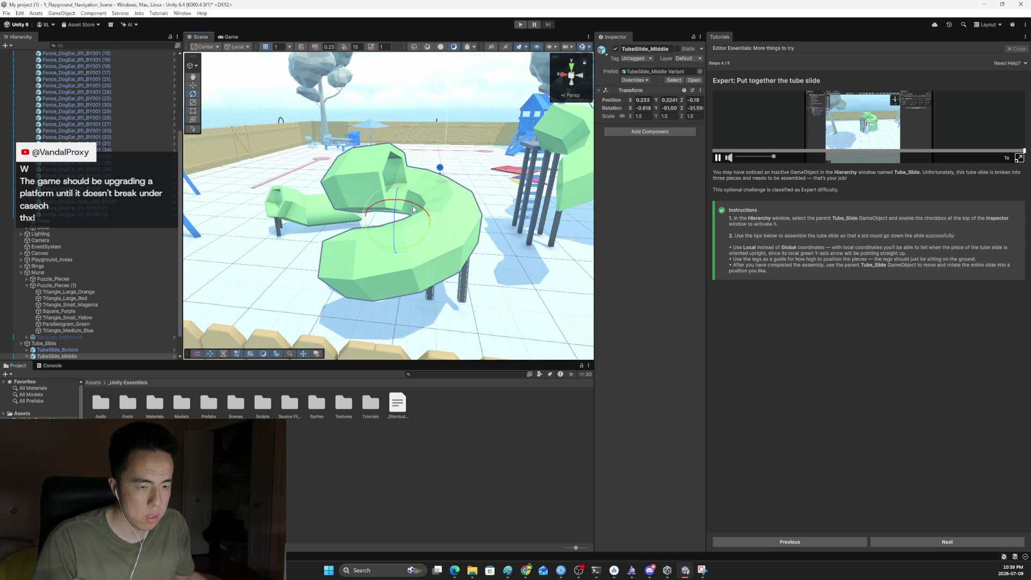
Step: Select the whole middle piece and move it up beside the top piece
key(w)
click(513, 217)
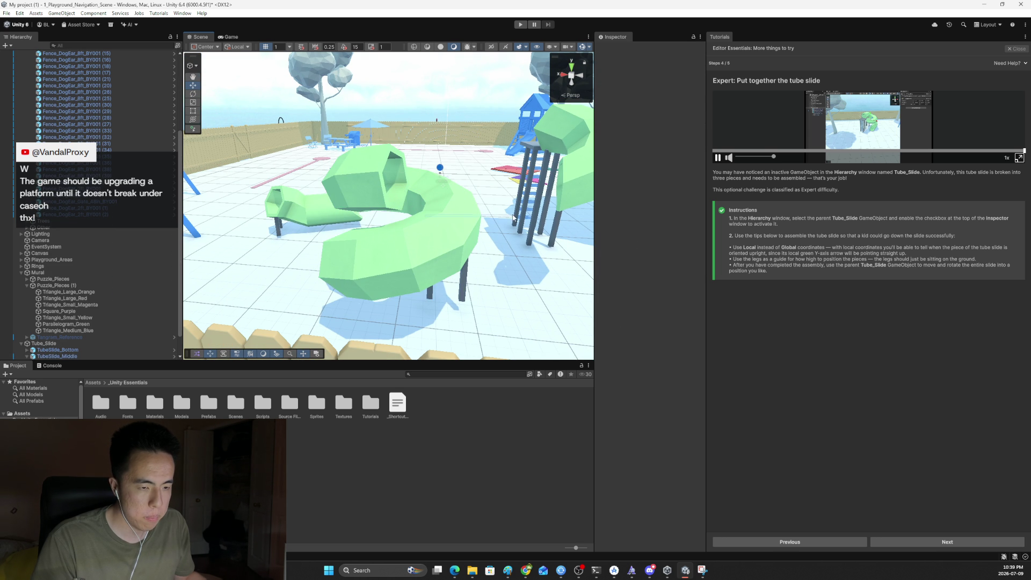
click(414, 211)
click(424, 223)
click(453, 226)
drag(453, 226, 559, 203)
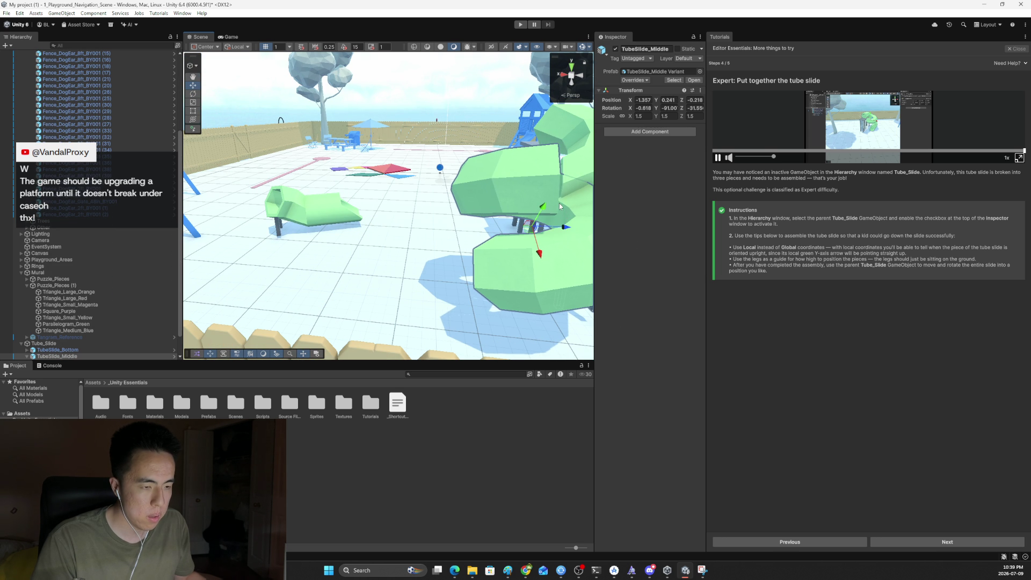
Step: Frame the top piece and reselect the middle piece to review where they join
click(575, 145)
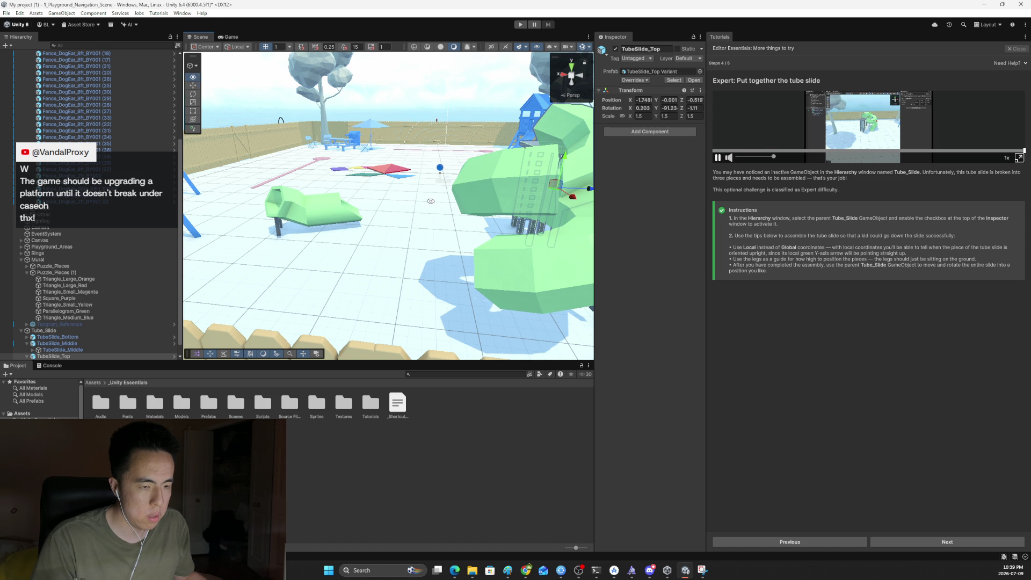
key(f)
mouse_move(343, 157)
mouse_down()
mouse_move(394, 162)
mouse_move(375, 186)
mouse_up()
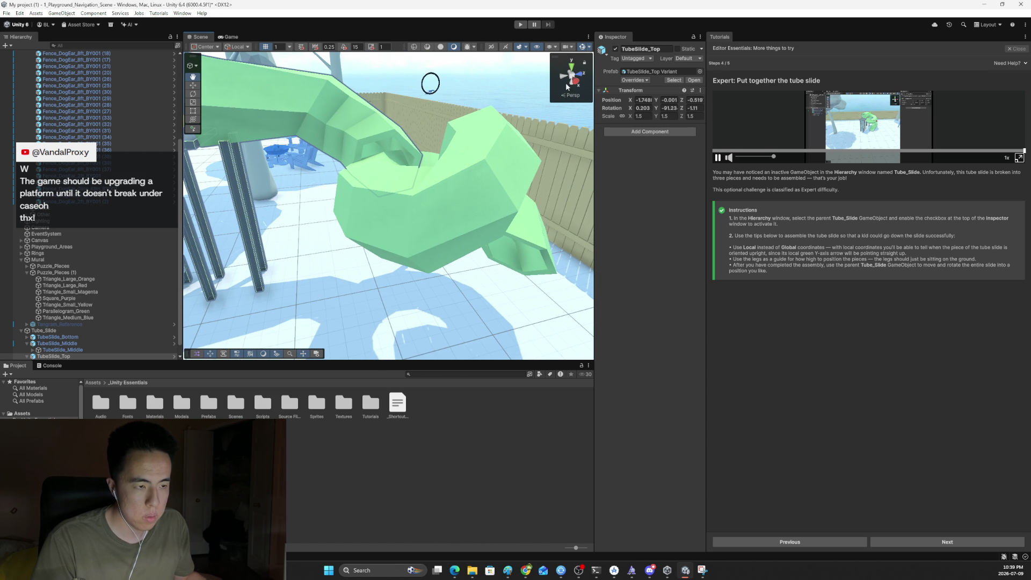
mouse_move(436, 208)
mouse_down()
mouse_move(411, 210)
mouse_move(453, 169)
mouse_up()
key(w)
click(431, 190)
mouse_move(361, 234)
mouse_down()
mouse_move(442, 81)
mouse_move(432, 166)
mouse_move(449, 174)
mouse_move(389, 194)
mouse_move(351, 239)
mouse_move(326, 240)
mouse_up()
Step: Select the whole TubeSlide_Middle piece and frame it from left, top and perspective views
click(384, 152)
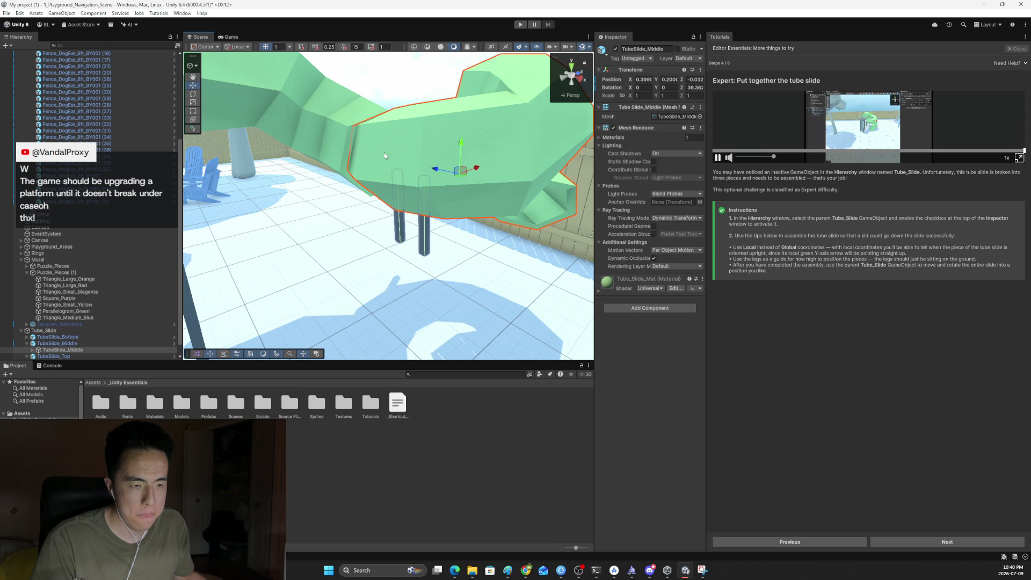
click(564, 76)
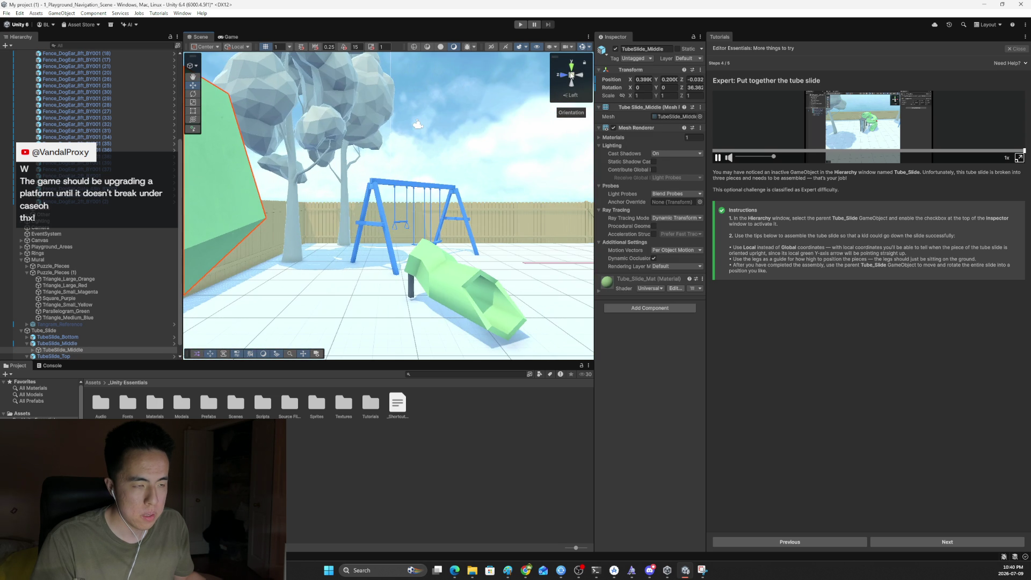
click(571, 77)
click(571, 76)
key(f)
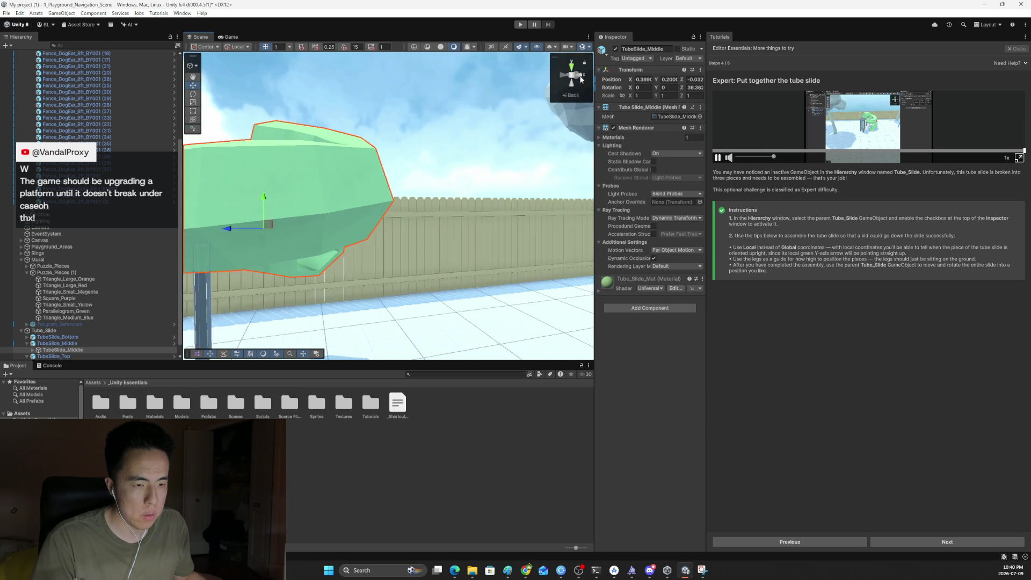
mouse_move(352, 209)
mouse_down()
mouse_move(305, 223)
mouse_move(300, 246)
mouse_up()
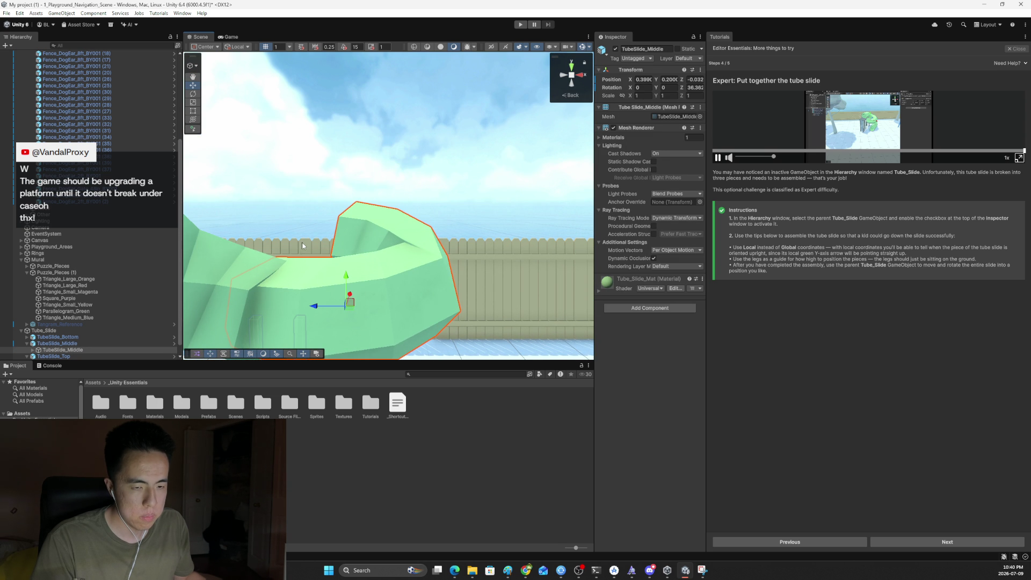
click(571, 66)
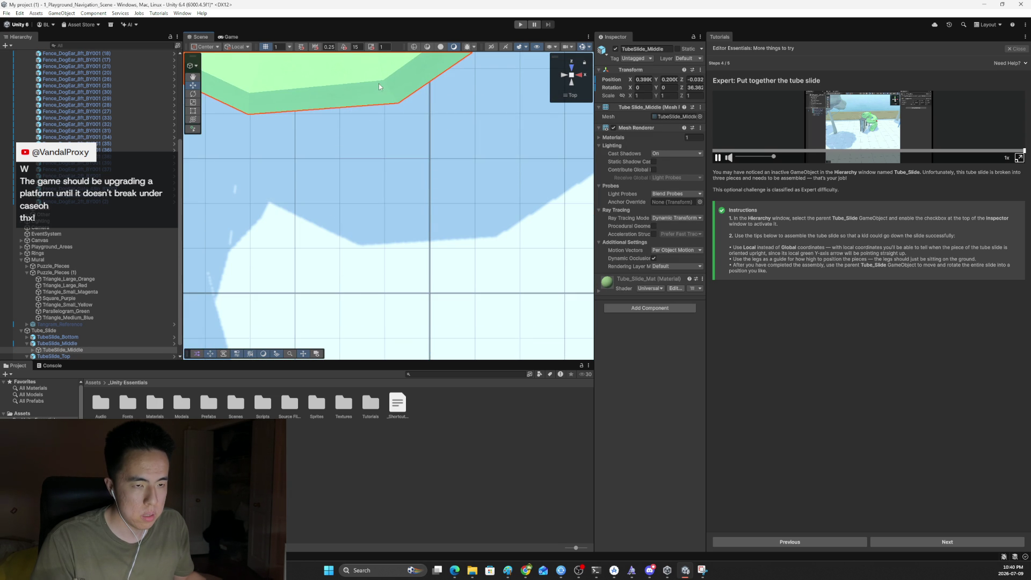
key(f)
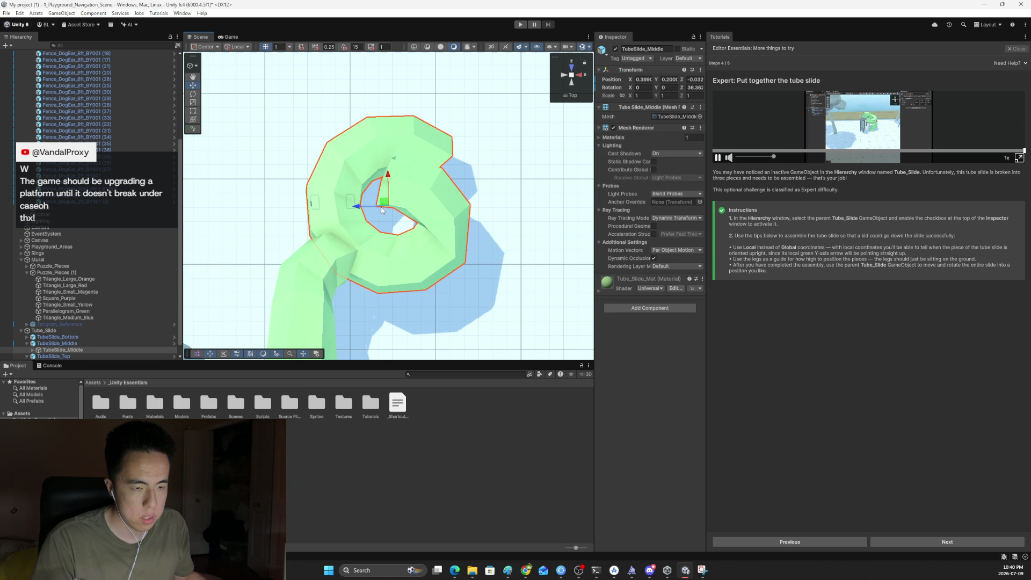
click(389, 260)
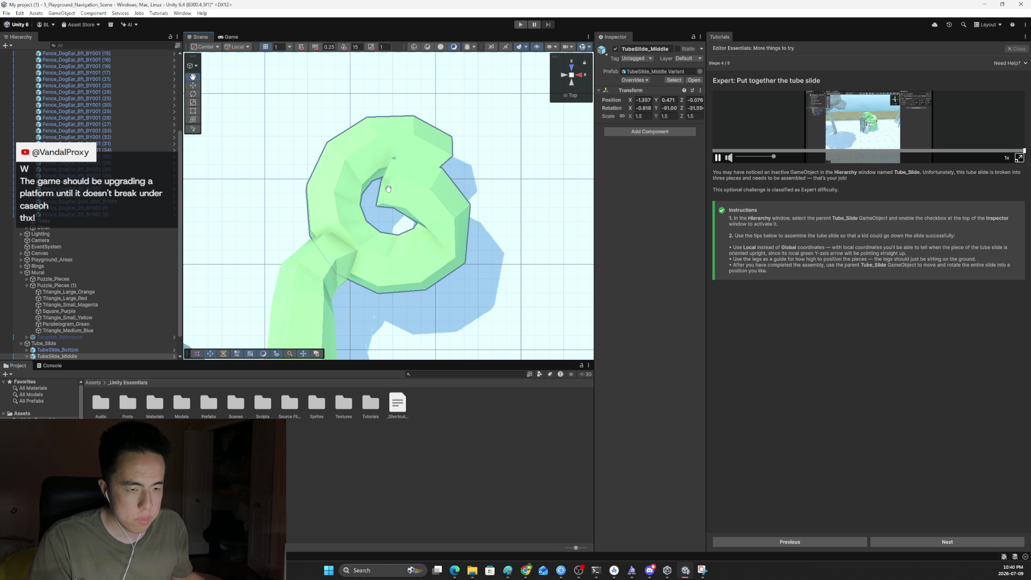
Step: Turn TubeSlide_Middle to about -187 degrees and move it up and back into place
key(e)
mouse_move(382, 176)
mouse_down()
mouse_move(325, 215)
mouse_move(326, 389)
mouse_move(263, 274)
mouse_move(240, 200)
mouse_move(391, 176)
mouse_up()
key(q)
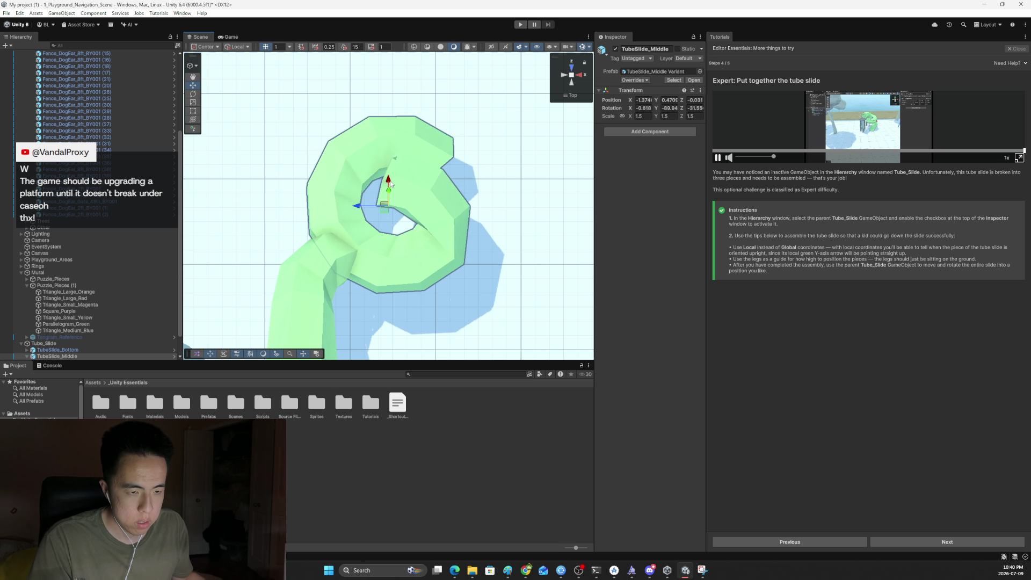
mouse_move(397, 188)
mouse_down()
mouse_move(379, 249)
mouse_move(359, 271)
mouse_move(338, 254)
mouse_move(244, 239)
mouse_move(339, 247)
mouse_move(328, 247)
mouse_up()
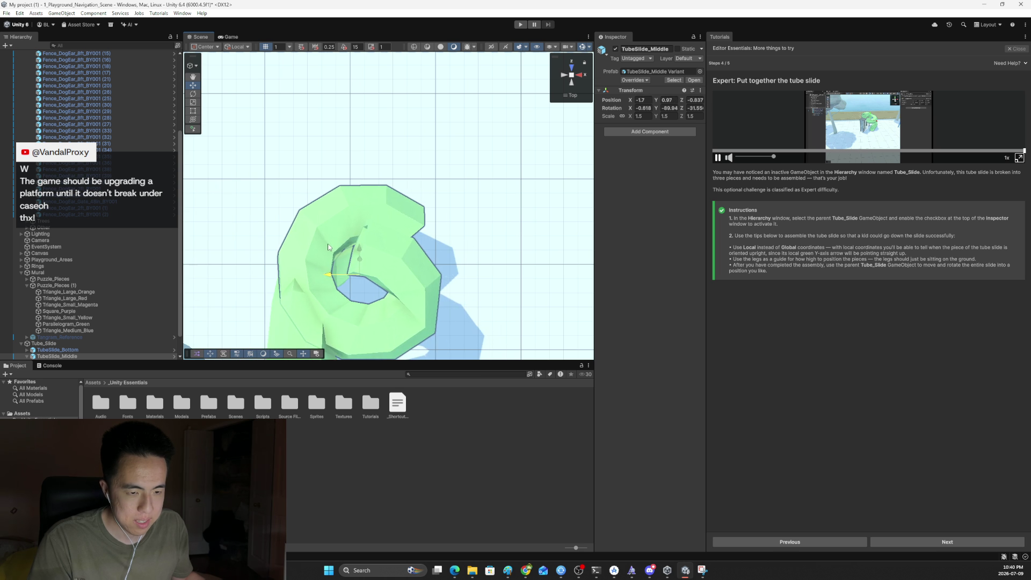
mouse_move(408, 277)
mouse_down()
mouse_move(335, 169)
mouse_move(331, 238)
mouse_up()
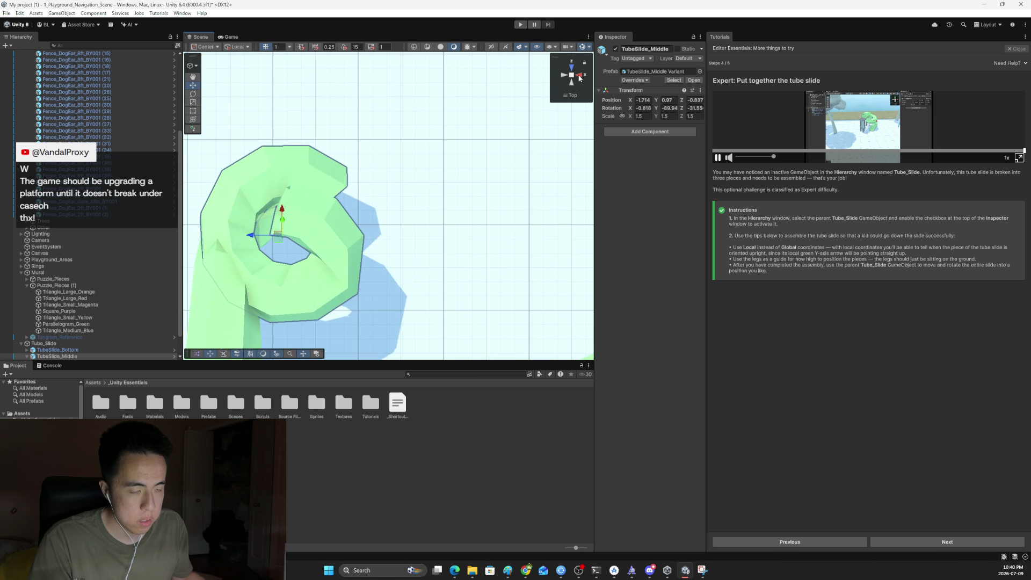
click(580, 78)
mouse_move(376, 161)
mouse_down()
mouse_move(370, 121)
mouse_move(332, 217)
mouse_up()
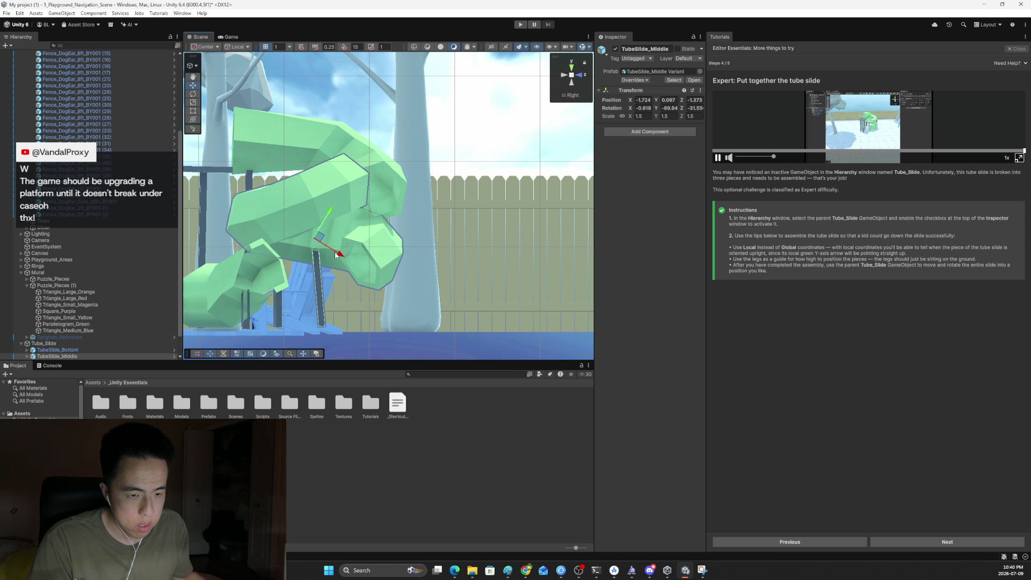
mouse_move(335, 254)
mouse_down()
mouse_move(369, 262)
mouse_move(362, 220)
mouse_move(381, 230)
mouse_up()
Step: Fine-tune TubeSlide_Middle to Y 0.597, Z -1.111 under the top piece, checking several axis views
key(q)
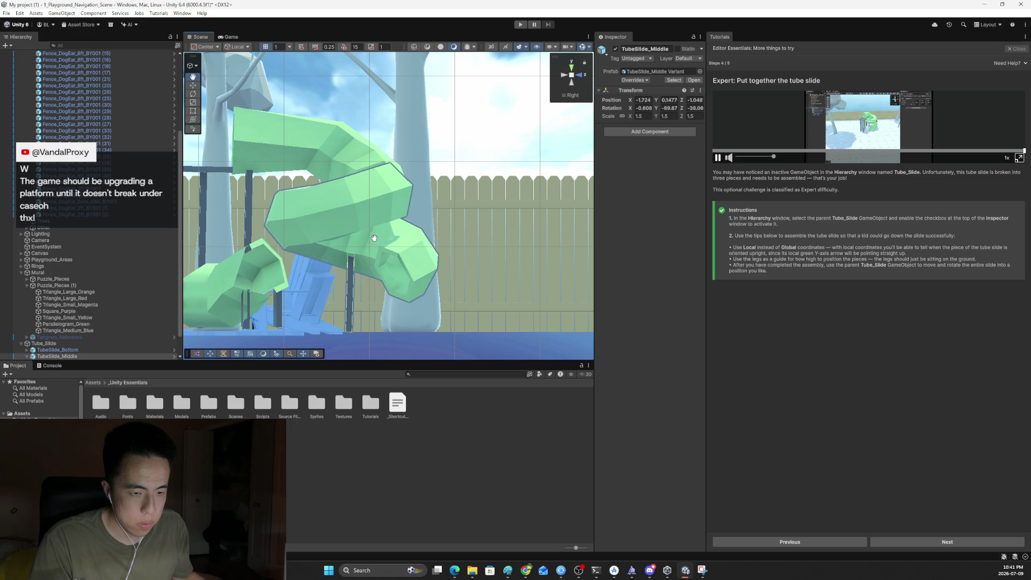
click(578, 77)
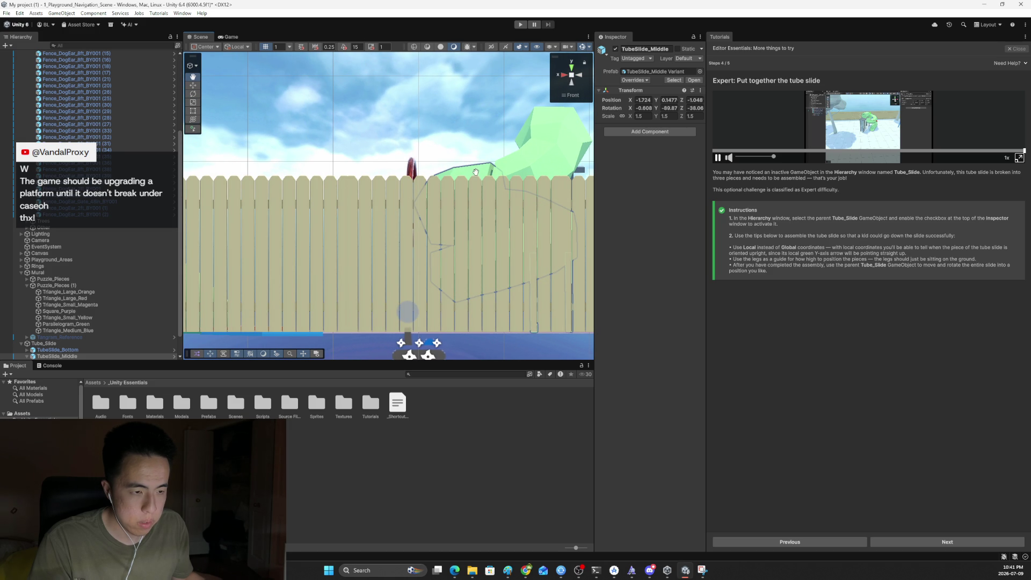
key(w)
drag(525, 247, 530, 247)
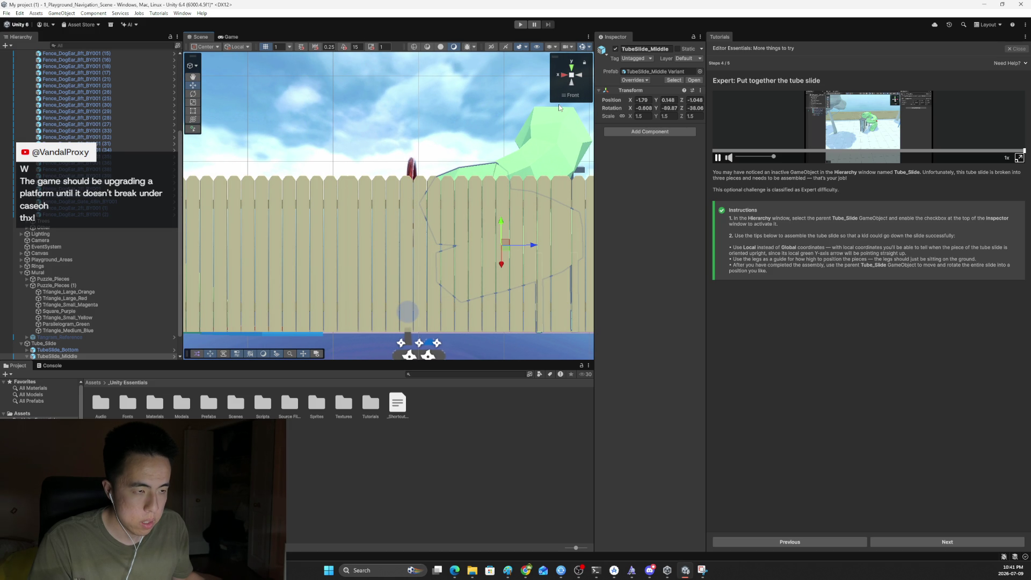
click(564, 76)
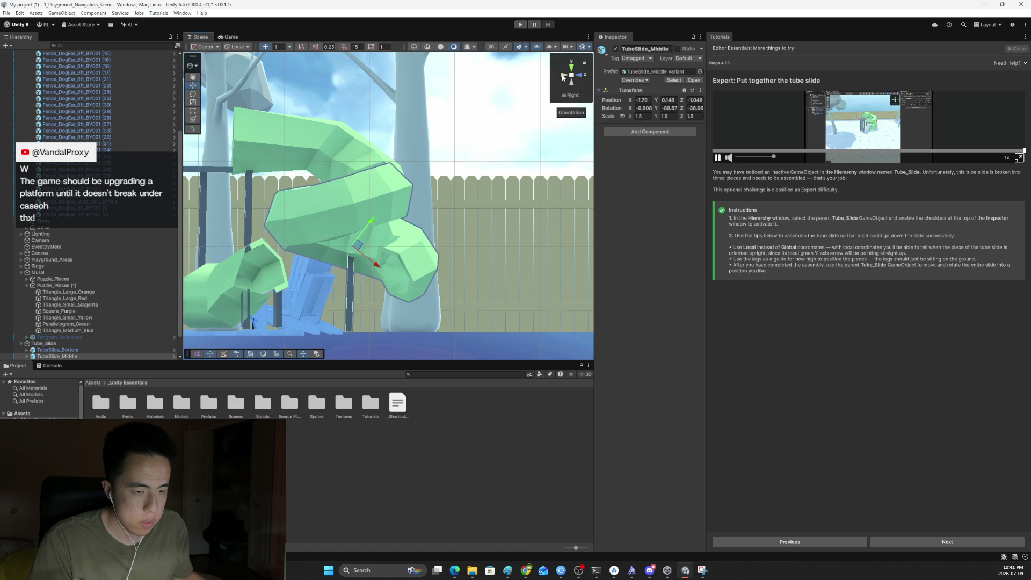
click(563, 76)
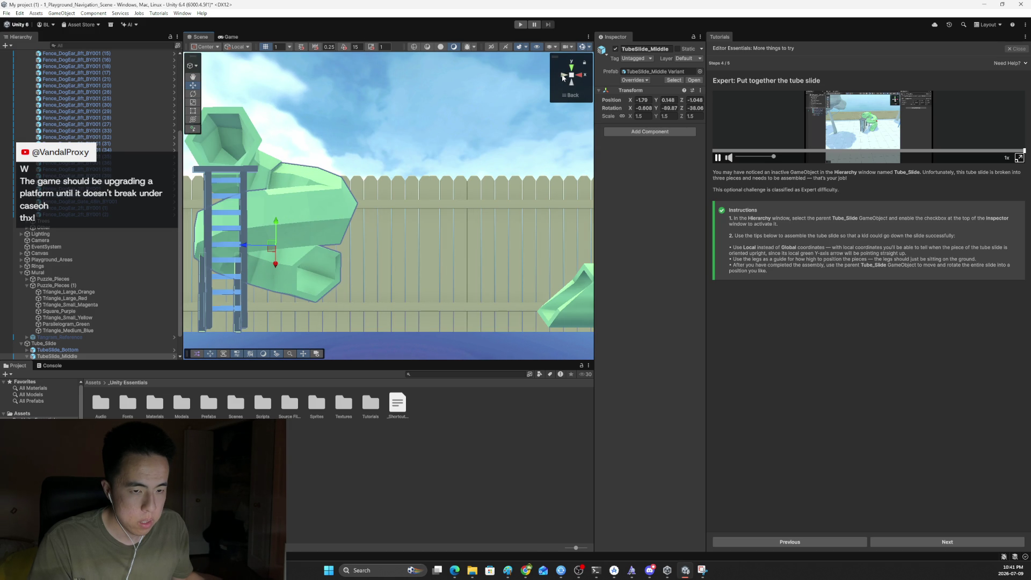
click(564, 75)
drag(403, 264, 407, 261)
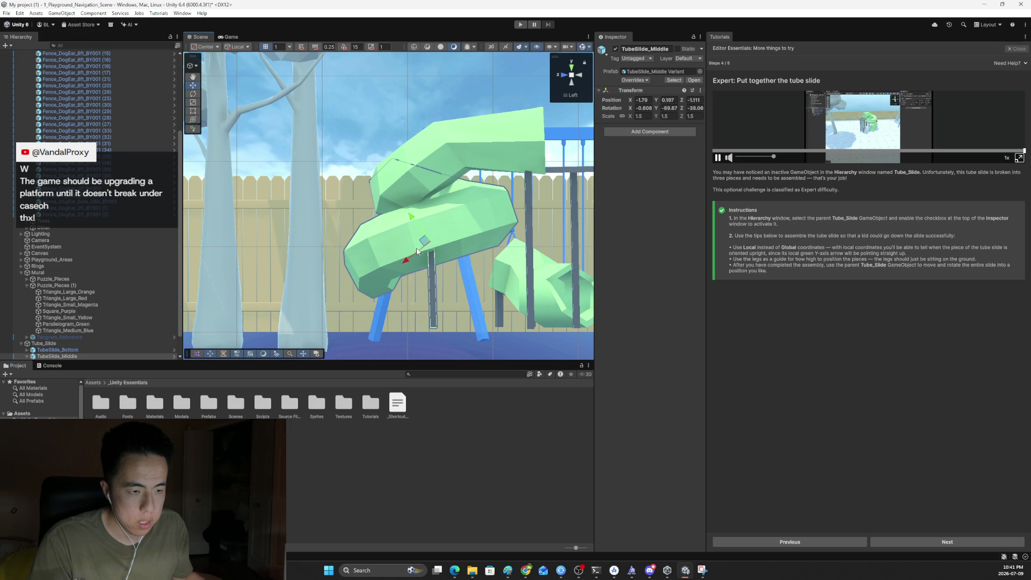
click(572, 67)
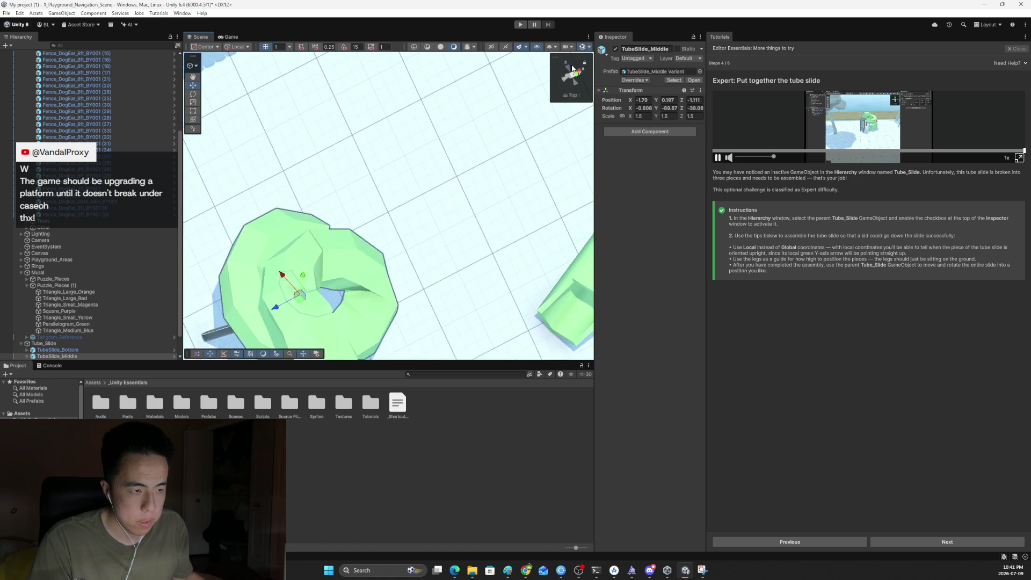
click(571, 82)
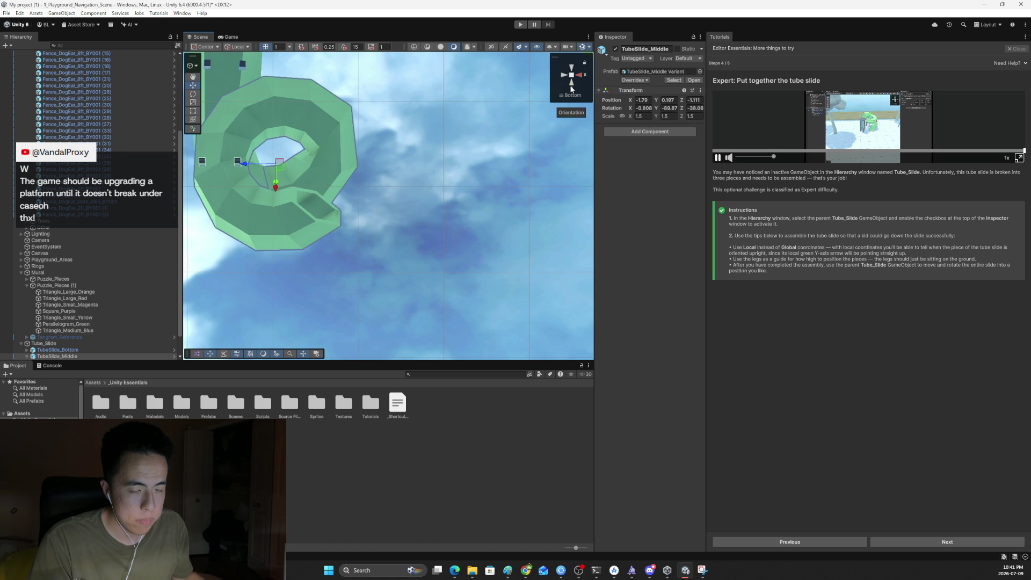
click(571, 87)
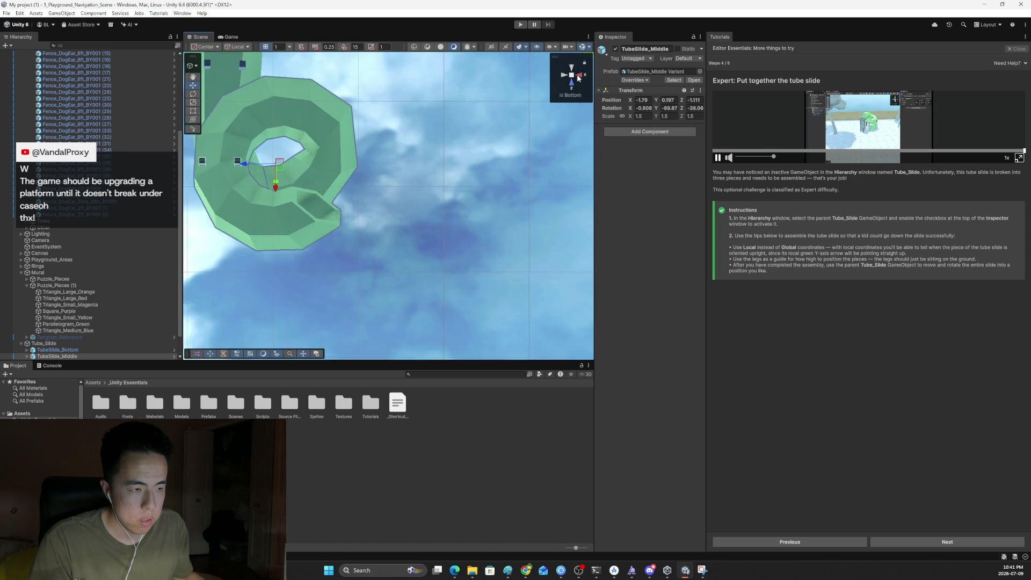
click(579, 79)
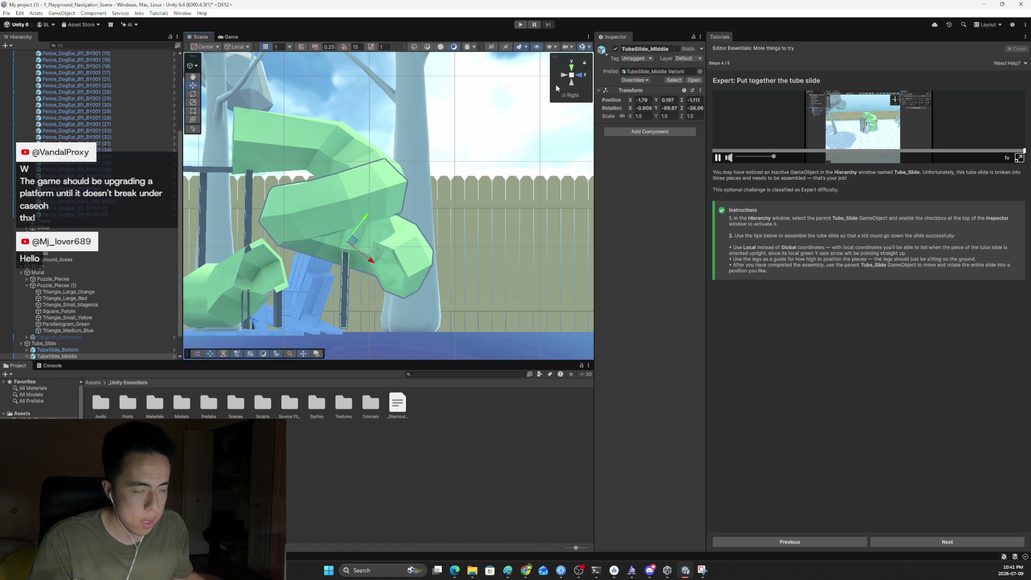
Step: Select and frame TubeSlide_Bottom, nudging it slightly along its length
click(78, 344)
double_click(79, 350)
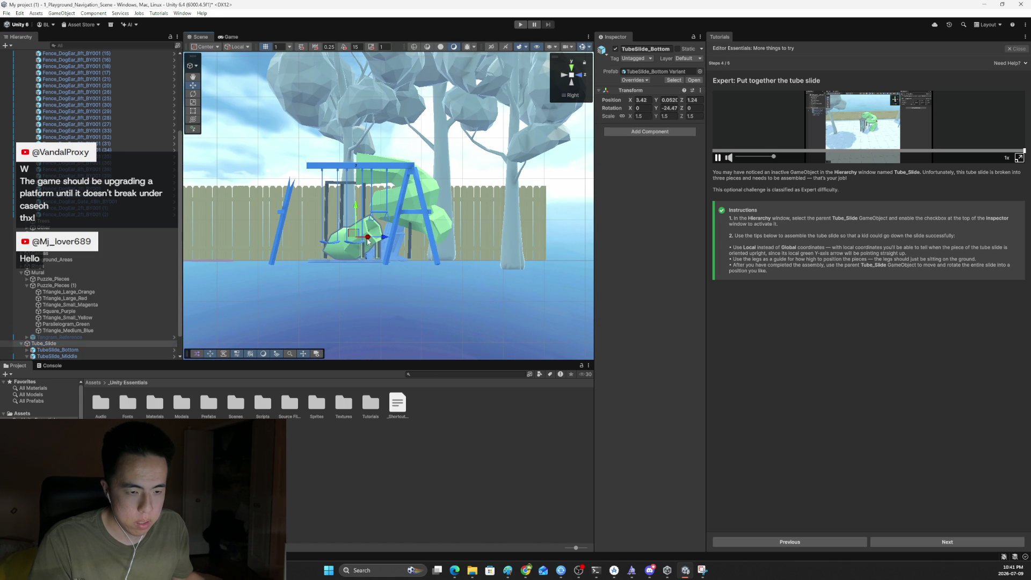
drag(368, 241, 380, 186)
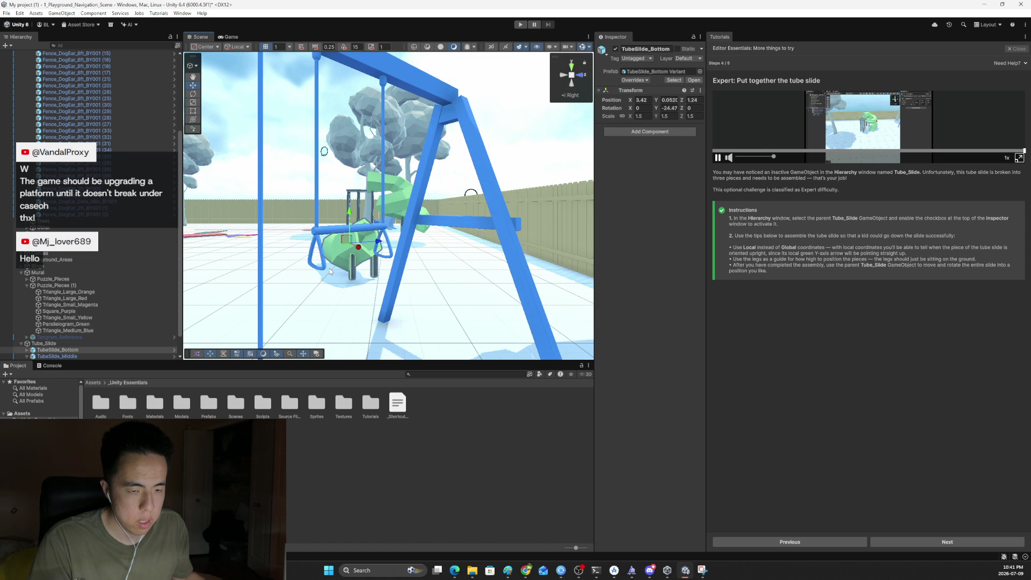
key(f)
drag(344, 273, 406, 280)
mouse_move(420, 210)
mouse_down()
mouse_move(282, 174)
mouse_move(333, 105)
mouse_move(328, 119)
mouse_move(340, 115)
mouse_move(347, 133)
mouse_up()
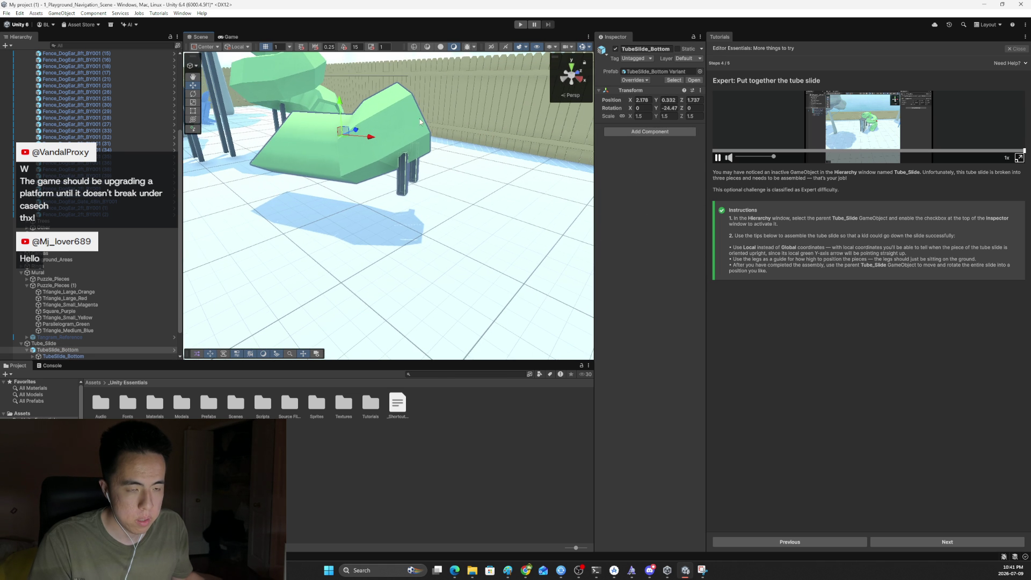
mouse_move(426, 129)
mouse_down()
mouse_move(295, 337)
mouse_move(279, 226)
mouse_move(244, 104)
mouse_move(254, 186)
mouse_move(424, 298)
mouse_move(412, 283)
mouse_up()
Step: Pan the trees into view and try rotating the bottom piece, then undo it
click(410, 281)
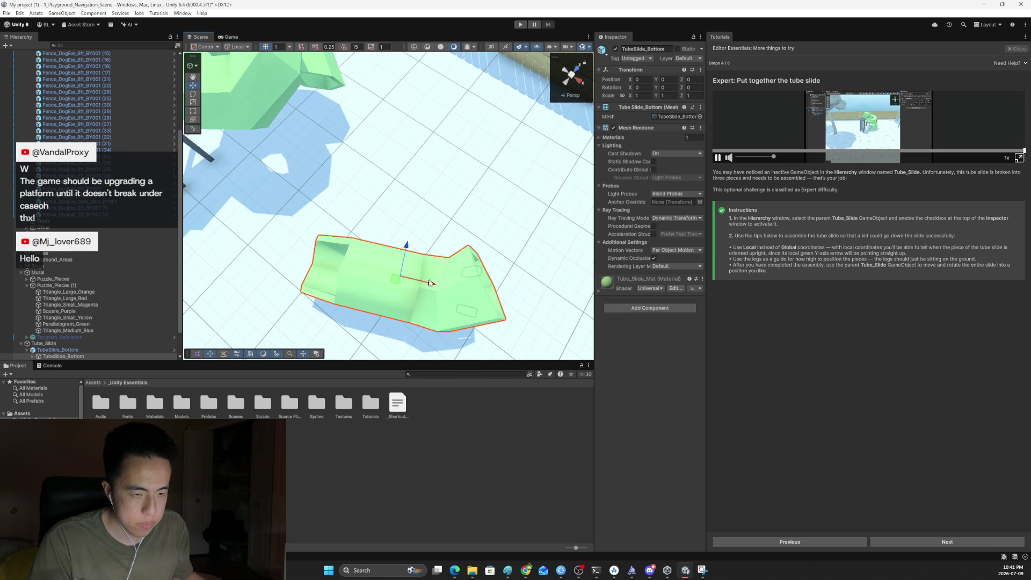
key(q)
drag(421, 290, 374, 221)
mouse_move(333, 153)
mouse_down()
mouse_move(401, 253)
mouse_move(410, 205)
mouse_up()
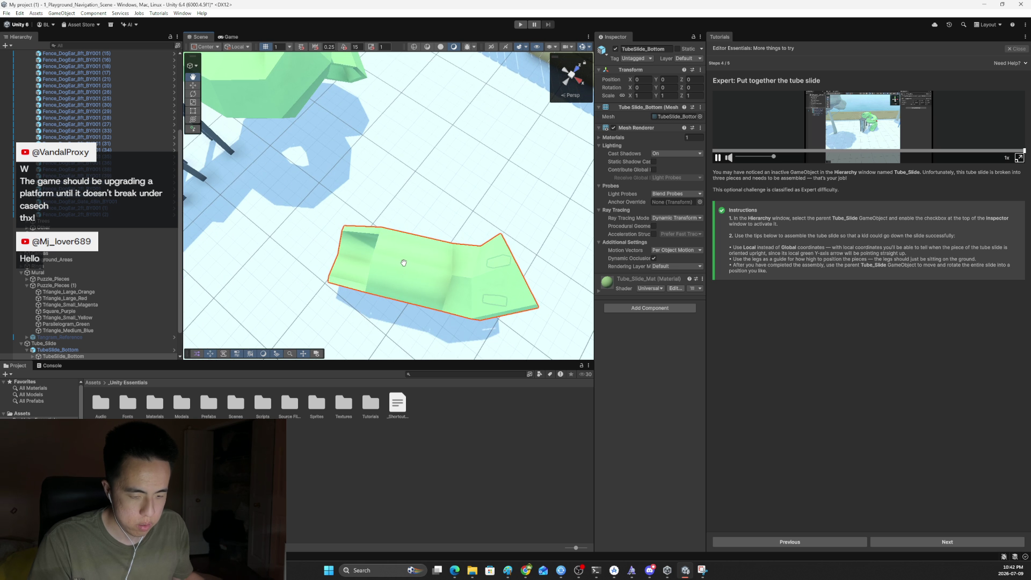
key(e)
mouse_move(464, 263)
mouse_down()
mouse_move(434, 222)
mouse_move(419, 226)
mouse_move(333, 179)
mouse_move(374, 262)
mouse_move(315, 259)
mouse_up()
key(ctrl+z)
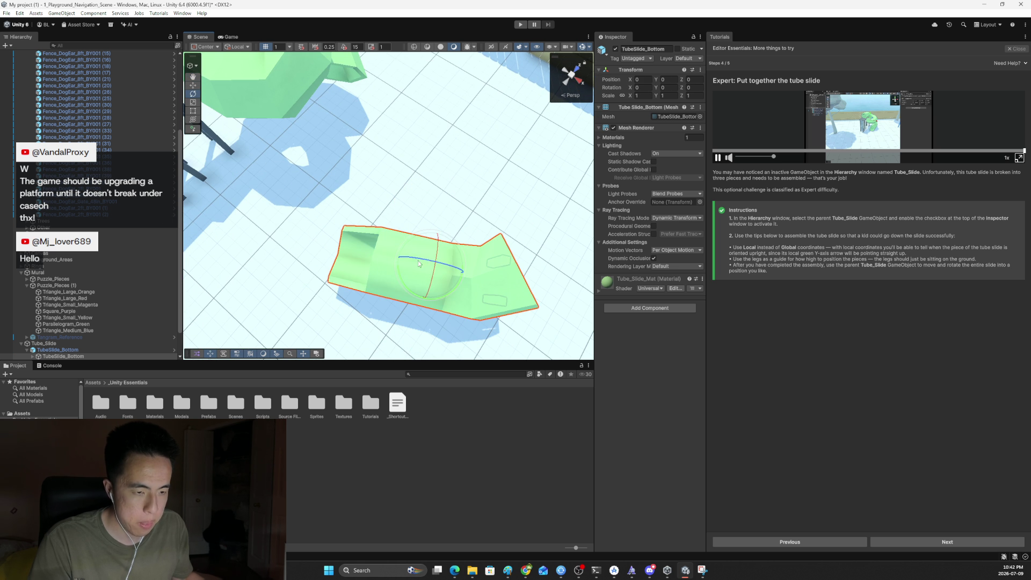
Step: From the Back view, slide TubeSlide_Bottom sideways along X to -0.675
click(565, 84)
key(q)
key(w)
scroll(473, 261, up, 5)
mouse_move(301, 260)
mouse_down()
mouse_move(343, 259)
mouse_move(289, 246)
mouse_move(301, 250)
mouse_up()
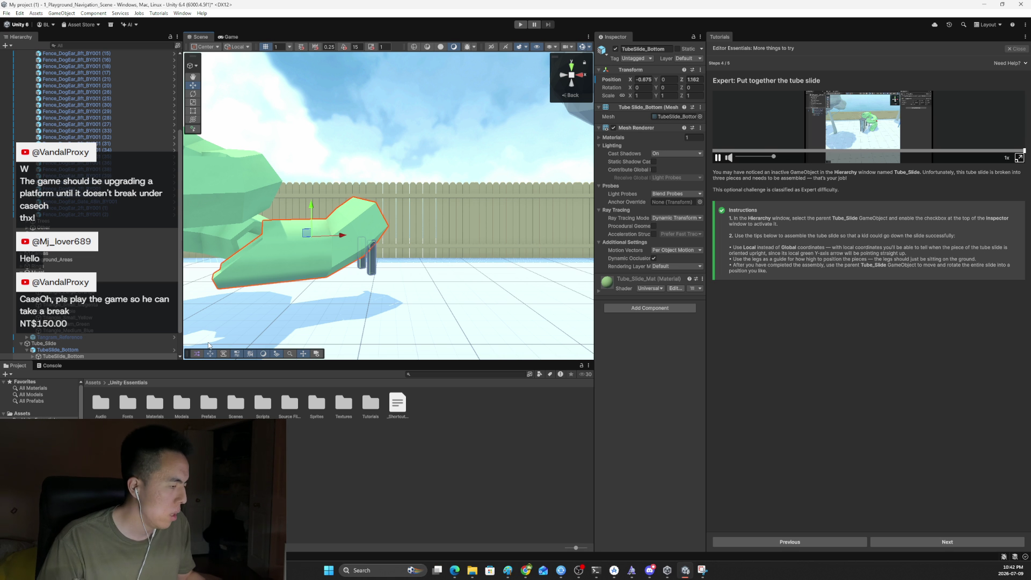
key(alt+Tab)
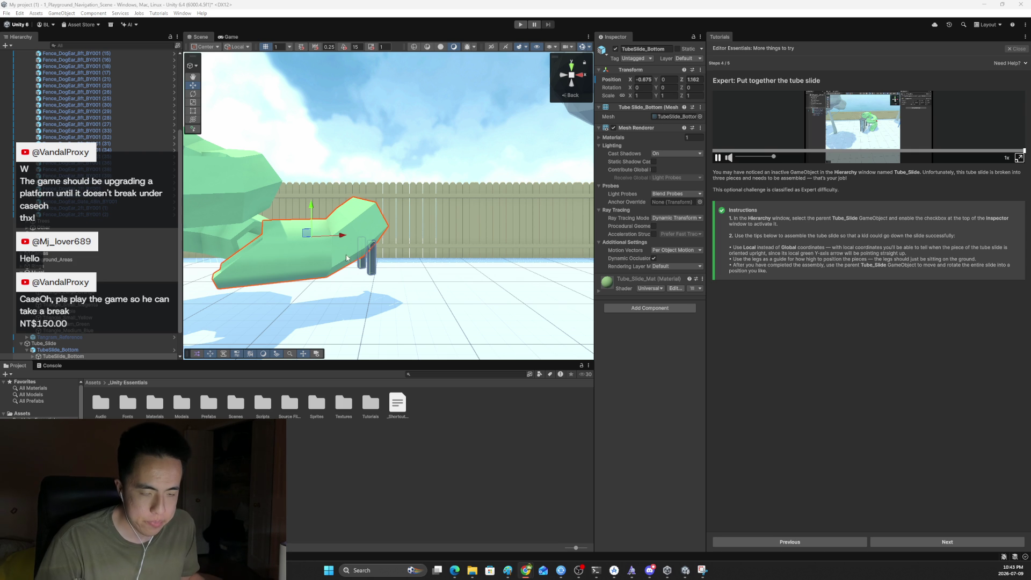
Step: Turn TubeSlide_Bottom to face the slide and lower it under the slide's end
key(e)
mouse_move(321, 243)
mouse_down()
mouse_move(436, 224)
mouse_move(368, 237)
mouse_up()
key(w)
mouse_move(310, 212)
mouse_down()
mouse_move(307, 244)
mouse_move(274, 265)
mouse_move(220, 271)
mouse_move(251, 261)
mouse_move(253, 277)
mouse_up()
Step: Check the piece from the right and back views, nudge it along X to meet the slide, and tilt it slightly
click(580, 81)
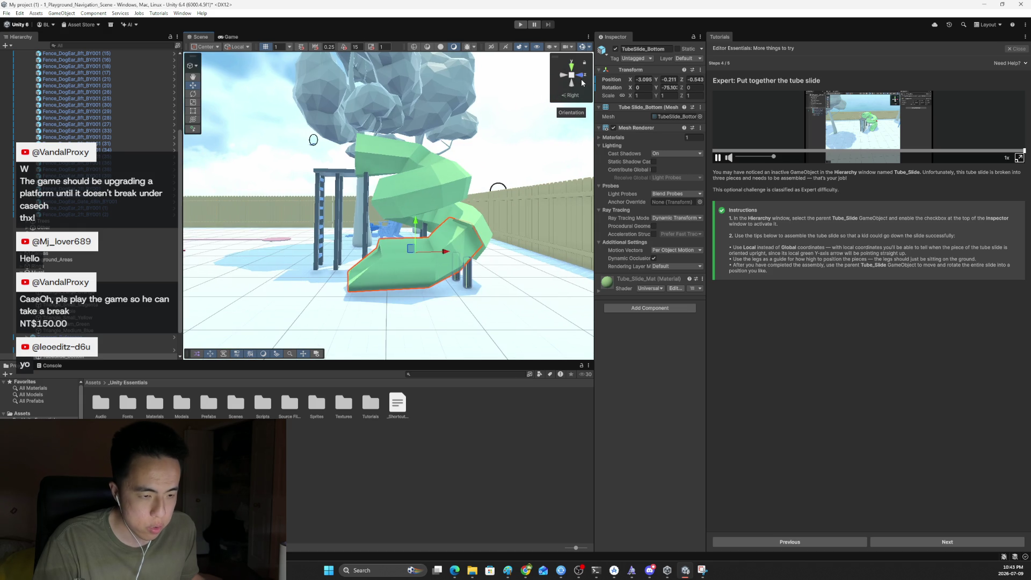
click(572, 79)
click(570, 95)
mouse_move(471, 296)
mouse_down()
mouse_move(451, 297)
mouse_move(458, 292)
mouse_up()
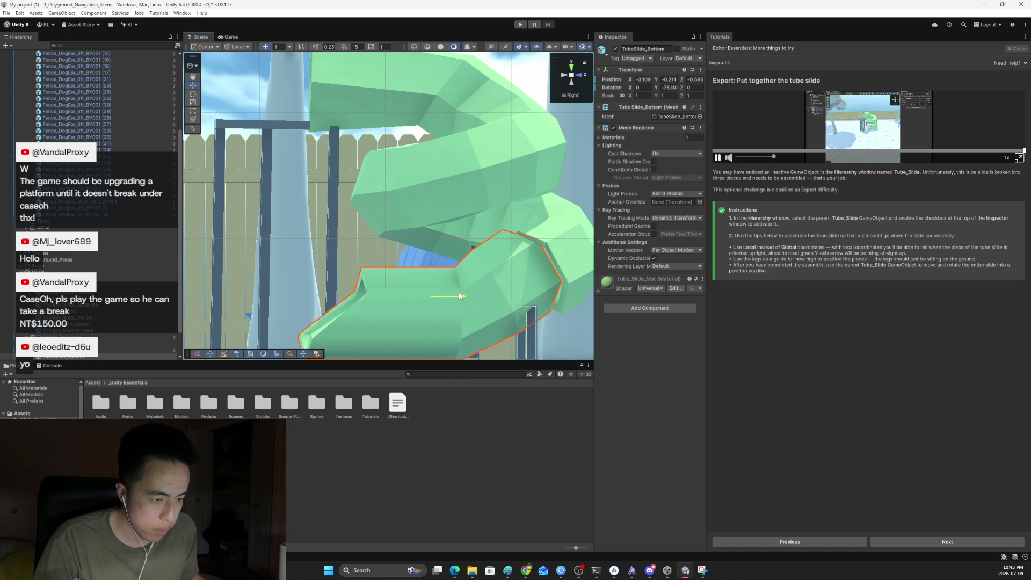
click(564, 80)
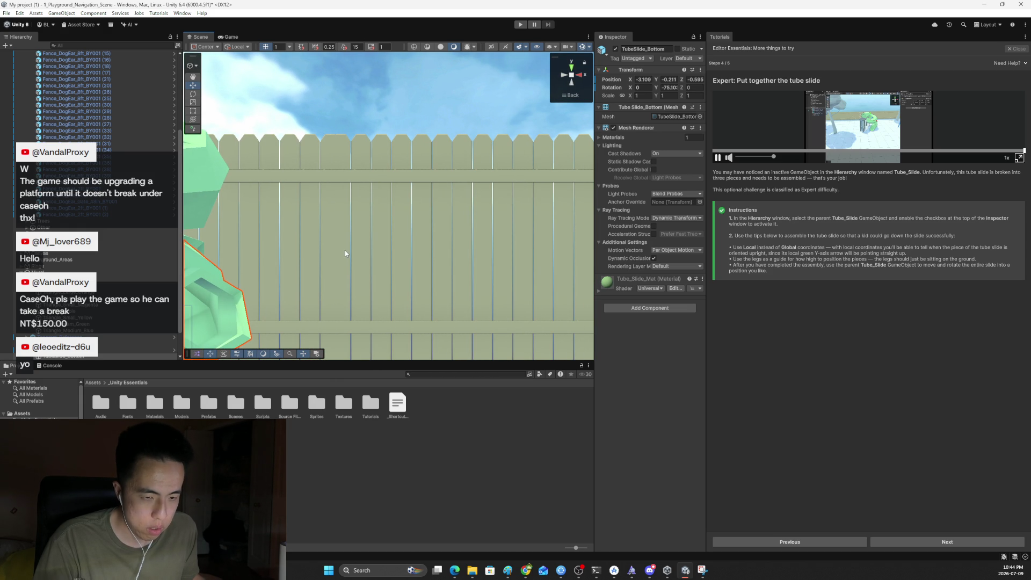
key(f)
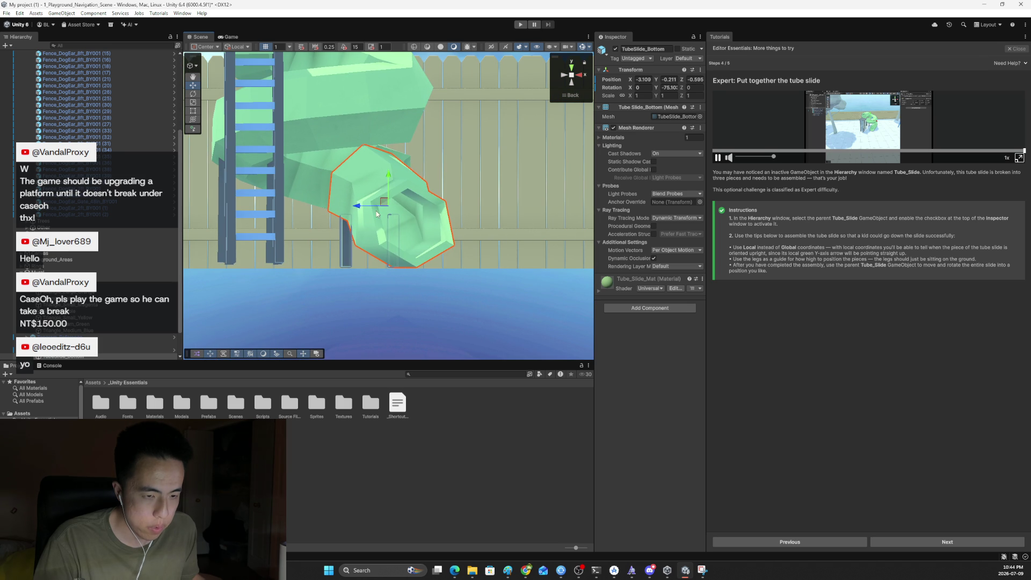
drag(359, 211, 374, 214)
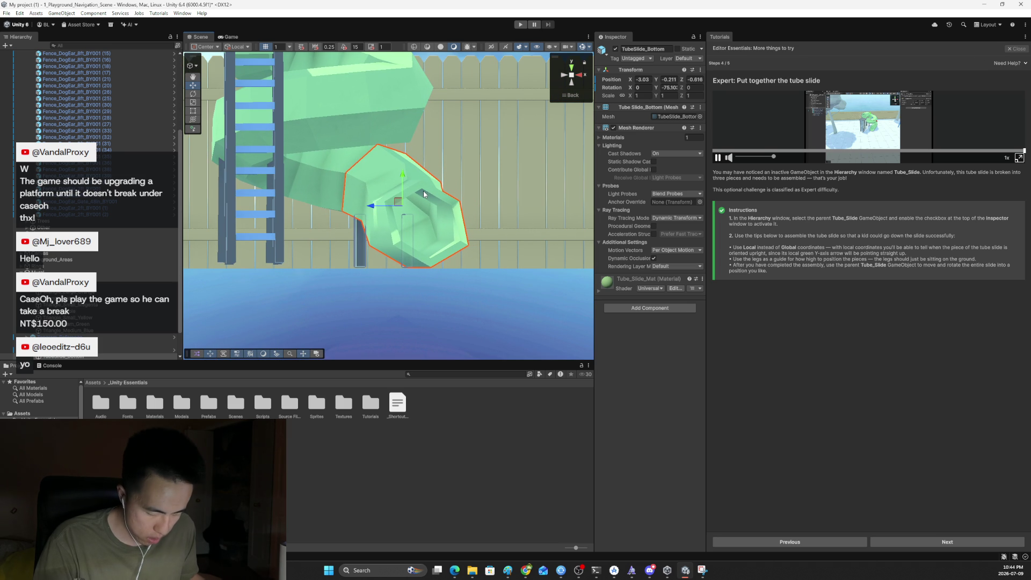
key(e)
drag(427, 186, 429, 183)
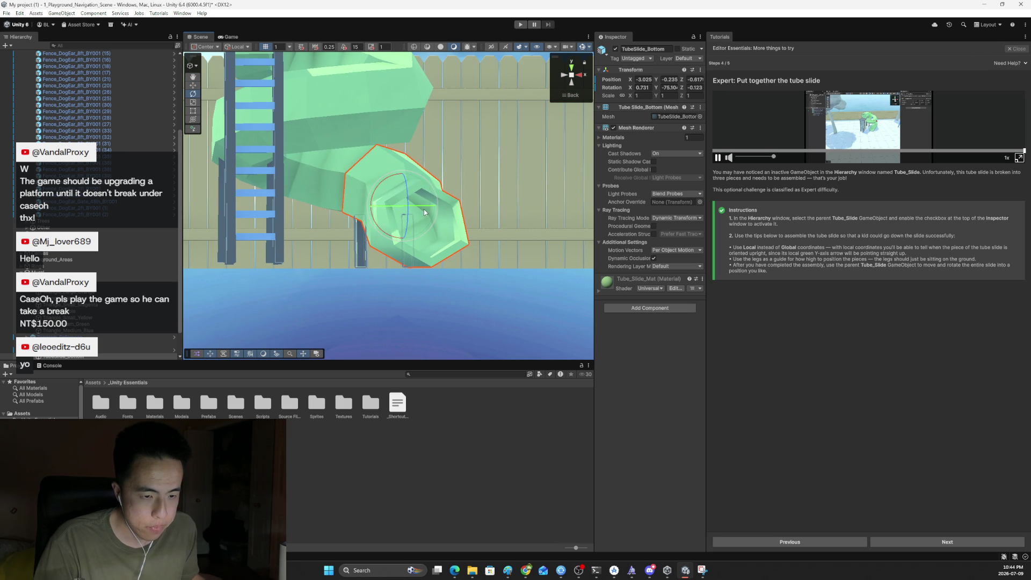
Step: Frame the whole Tube_Slide, spin it around to inspect the join, then reselect the bottom piece
double_click(107, 343)
mouse_move(376, 205)
mouse_down()
mouse_move(220, 217)
mouse_move(360, 210)
mouse_move(199, 233)
mouse_move(244, 225)
mouse_up()
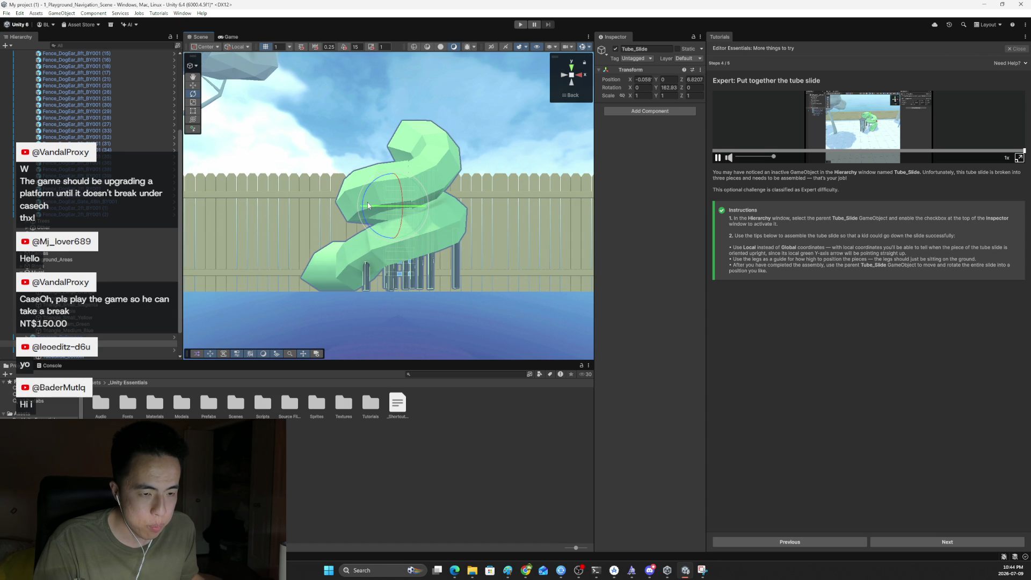
mouse_move(369, 205)
mouse_down()
mouse_move(420, 205)
mouse_move(401, 204)
mouse_up()
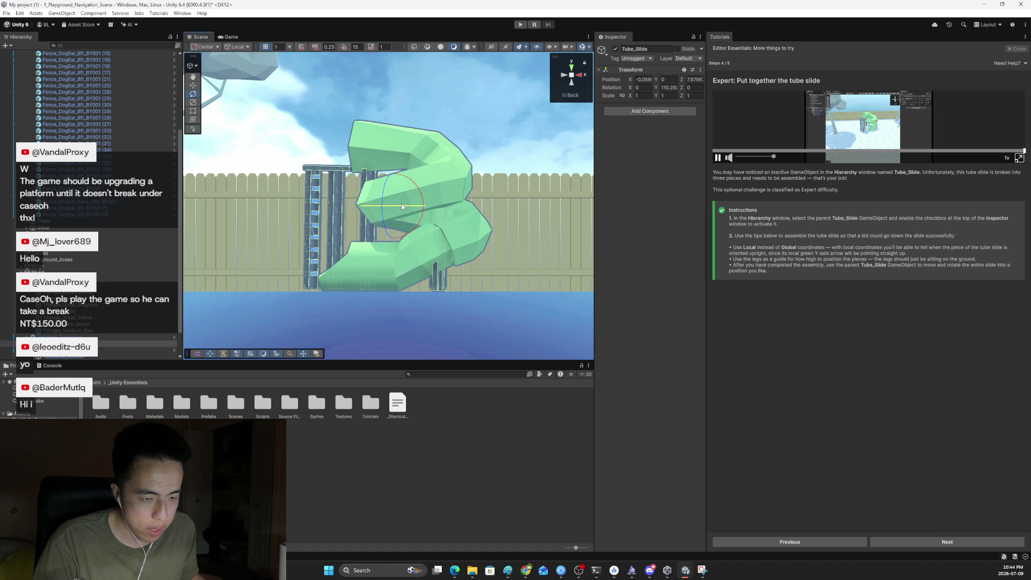
click(422, 254)
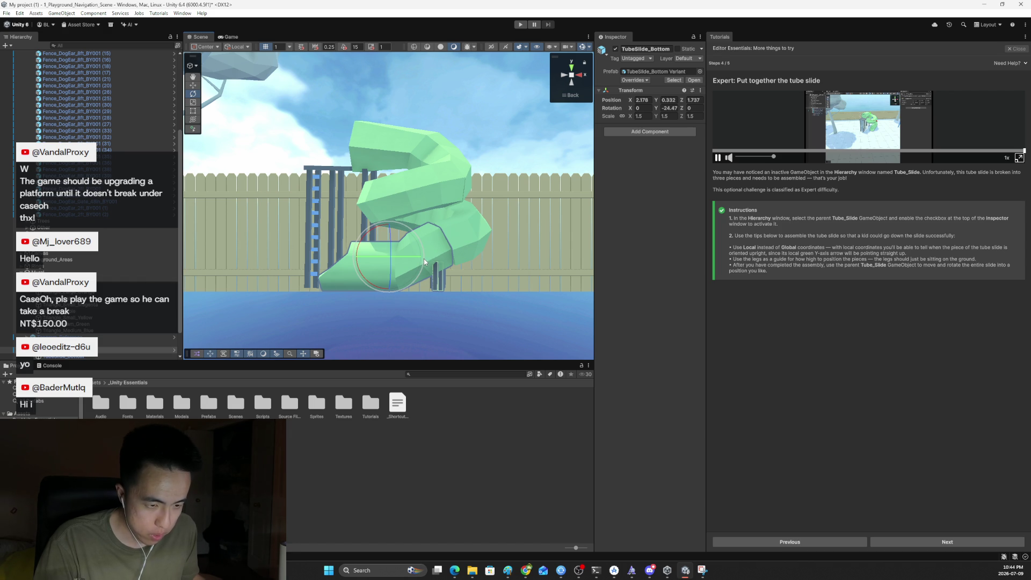
Step: Fine-tune the bottom piece to X -2.989, Y -0.236, Z -0.579, checking it from Right and Left views
click(581, 79)
click(559, 79)
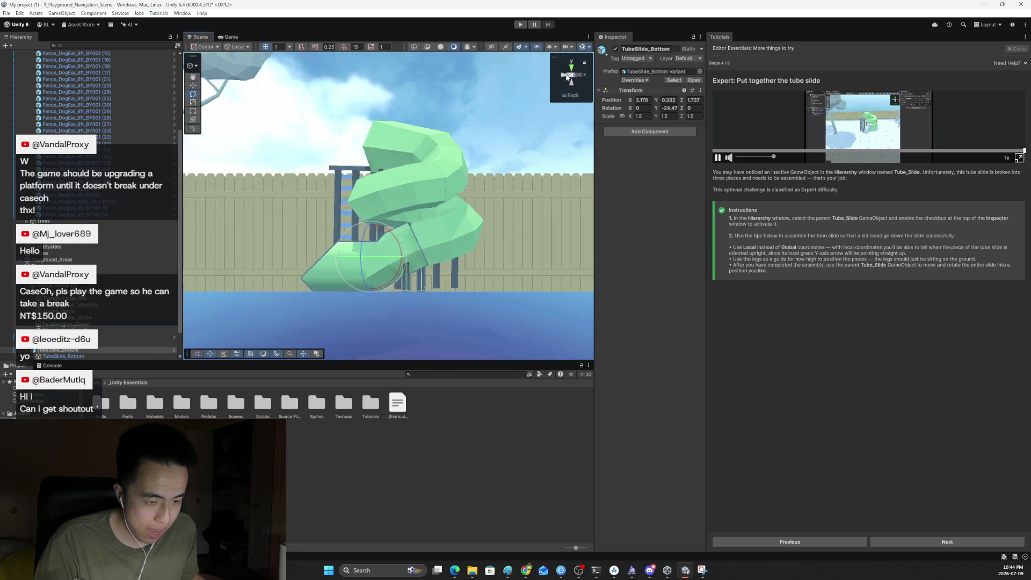
click(435, 257)
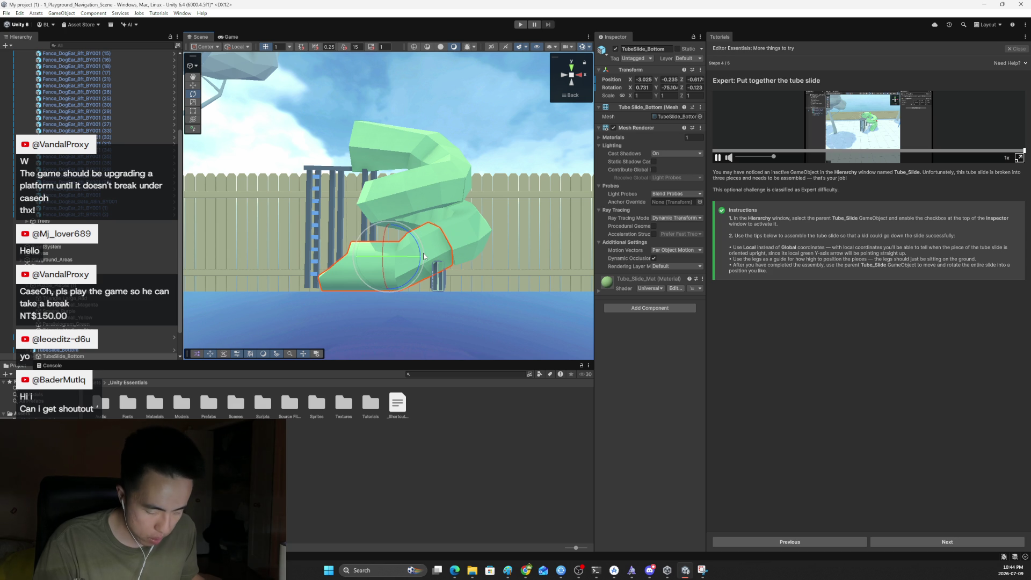
key(w)
click(581, 74)
drag(371, 261, 368, 262)
click(564, 80)
click(566, 79)
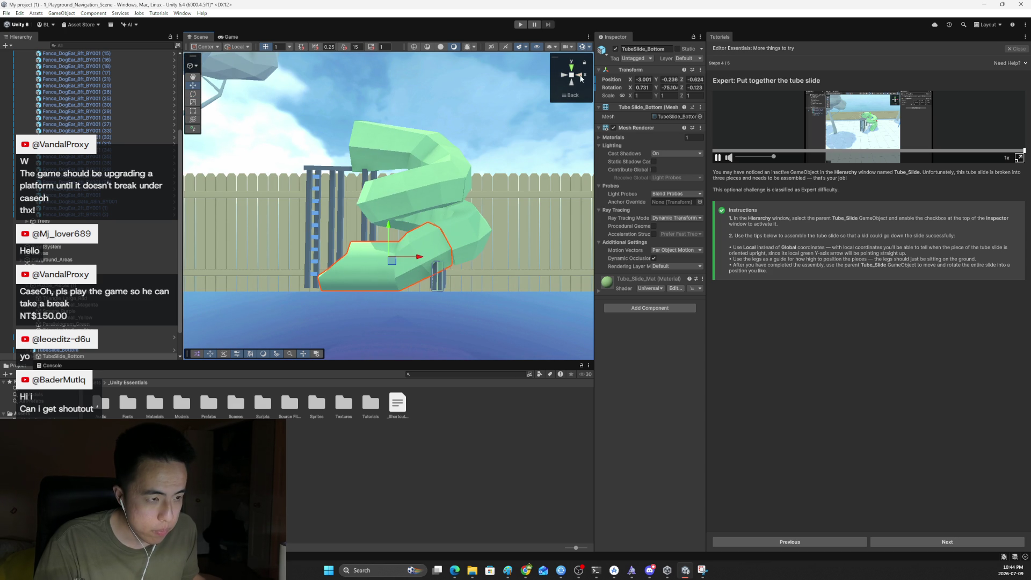
drag(417, 257, 421, 263)
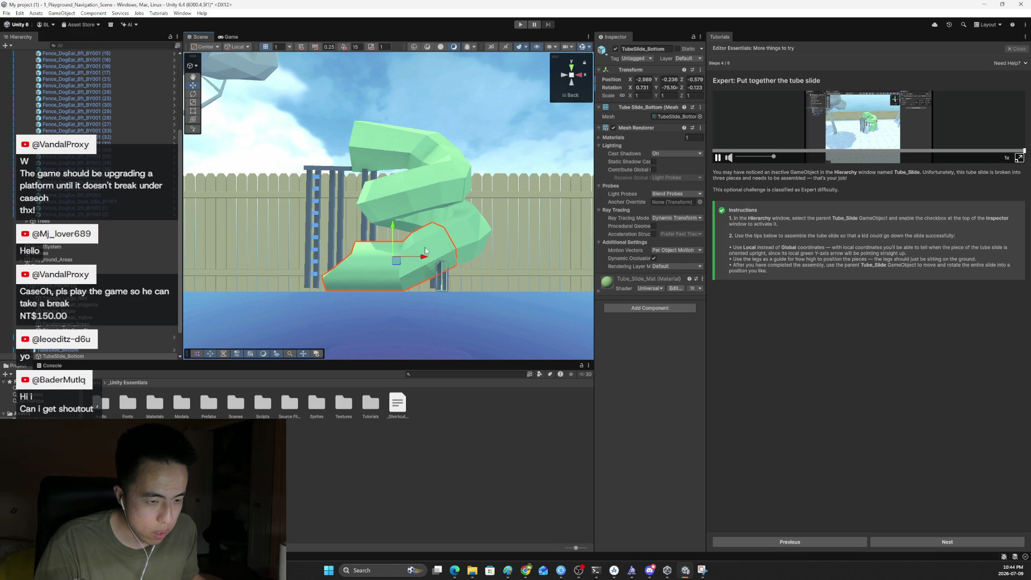
click(580, 79)
click(581, 79)
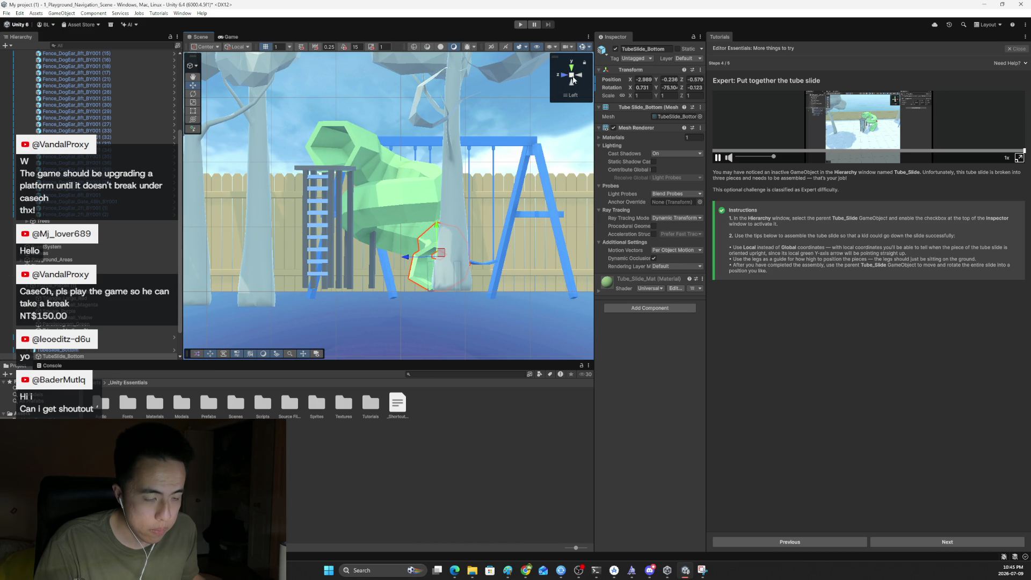
Step: Return the Scene view to perspective and select the parent Tube_Slide object
click(572, 77)
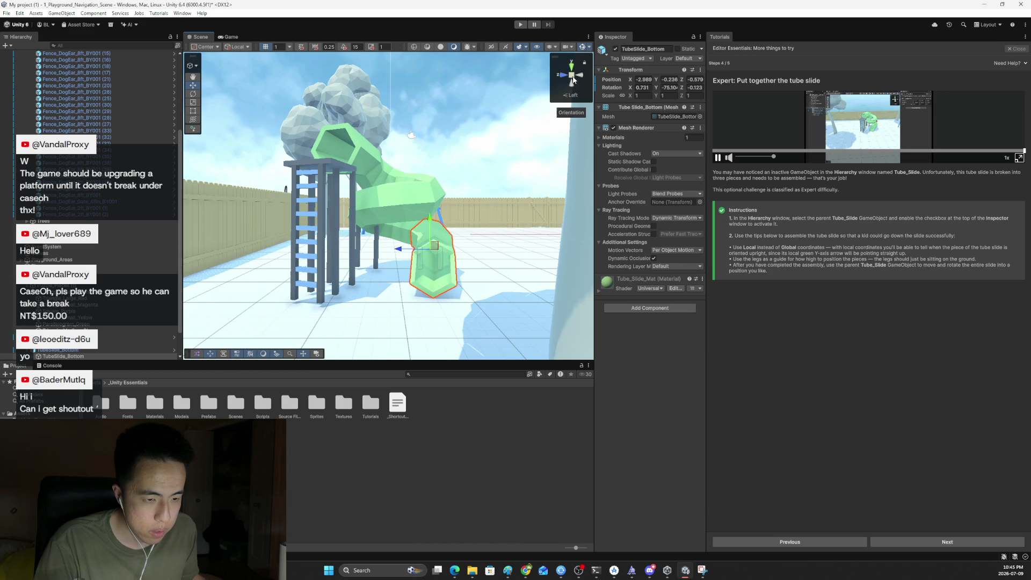
right_click(491, 228)
click(389, 188)
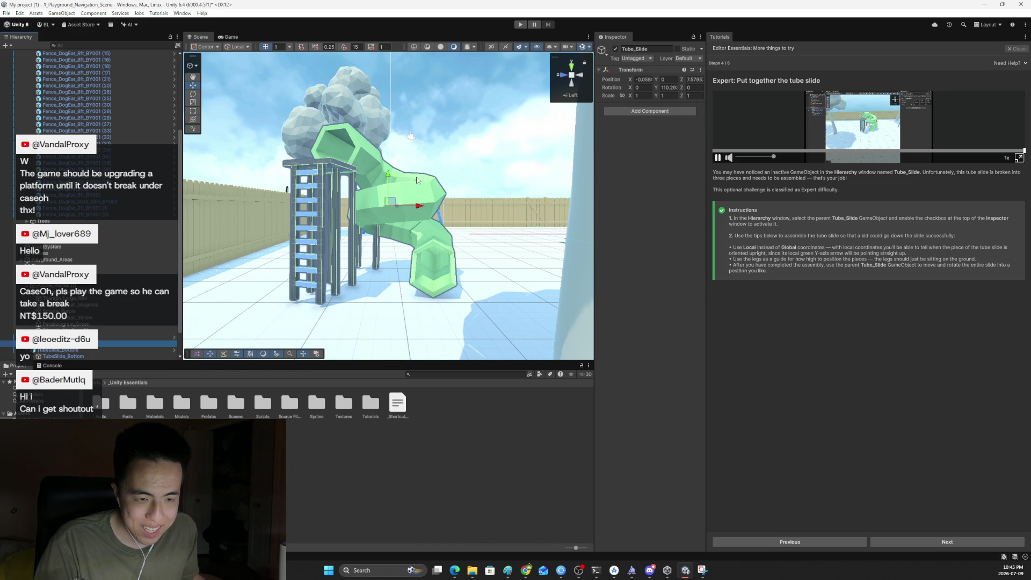
drag(388, 188, 391, 166)
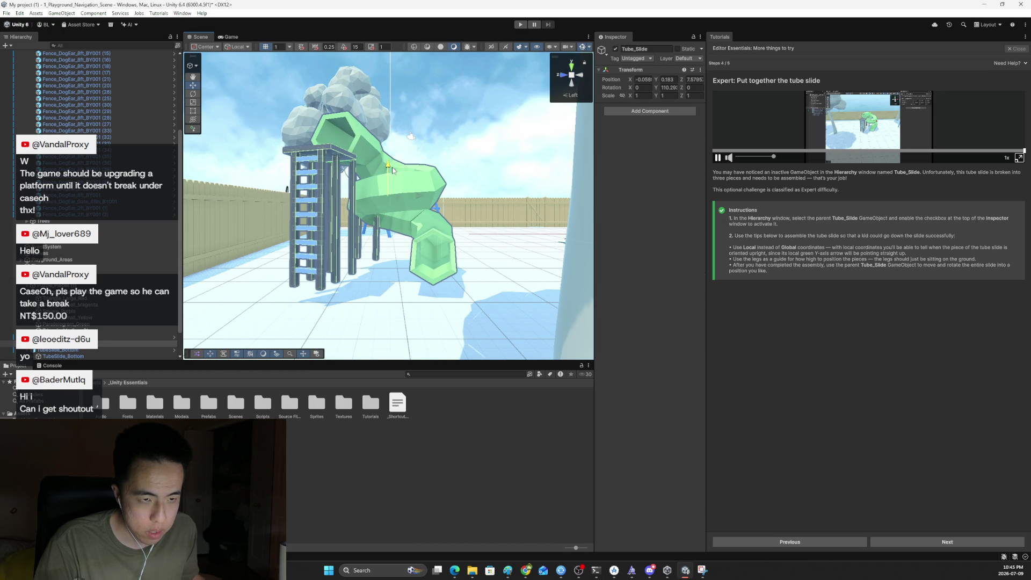
Step: Test-play the playground, then lower Tube_Slide to about Y -0.03 and advance the tutorial
click(521, 25)
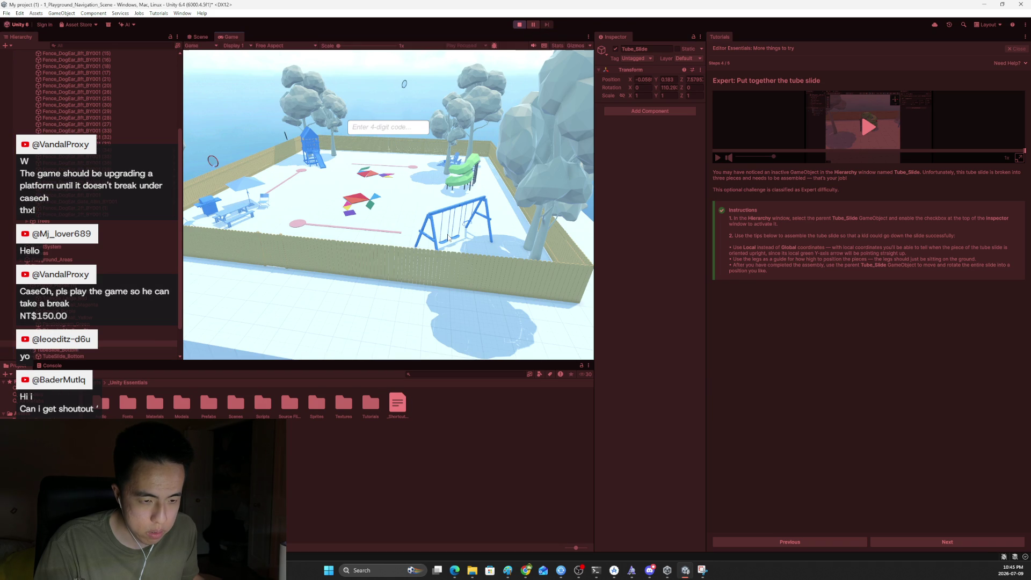
click(398, 129)
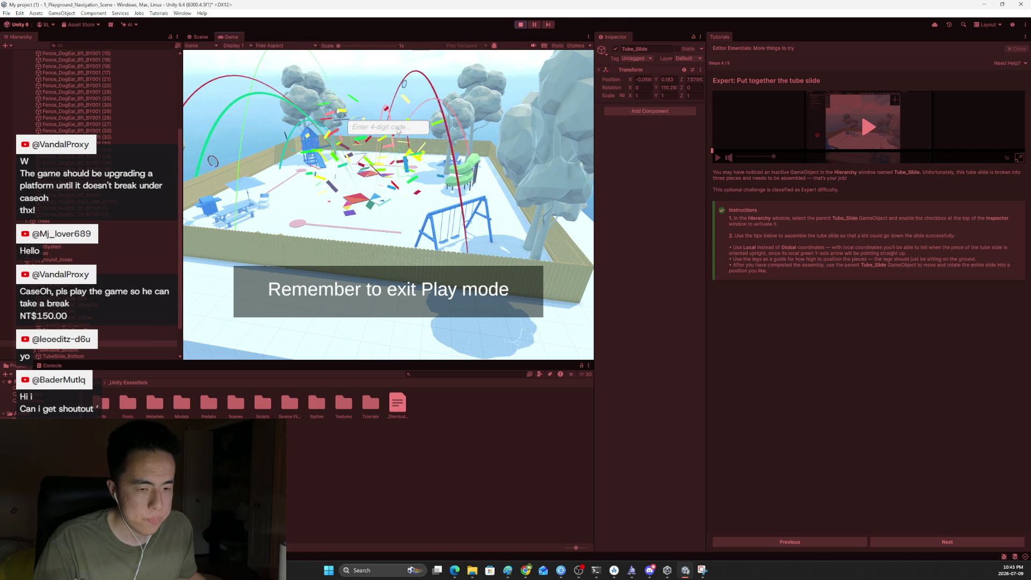
click(520, 24)
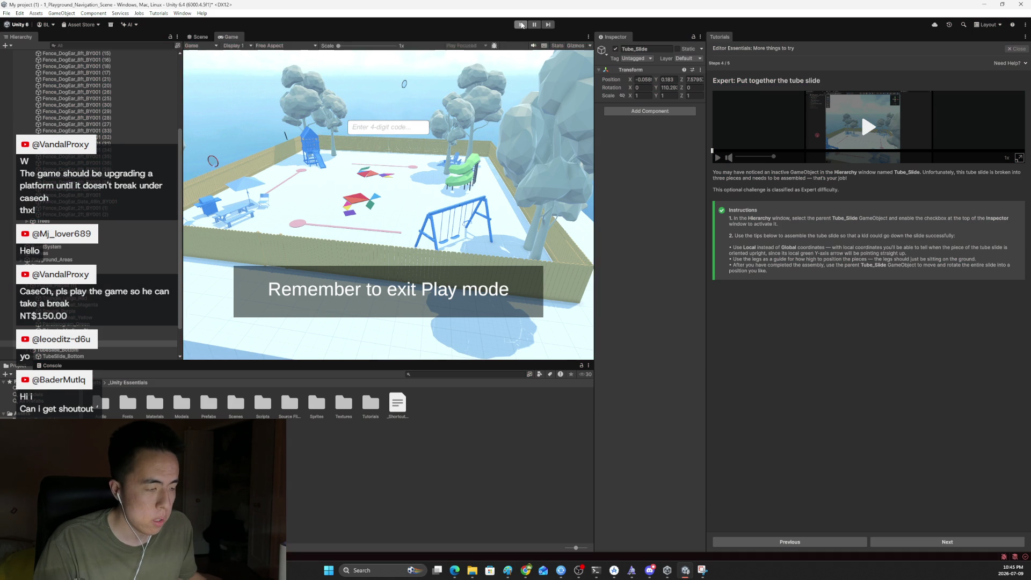
drag(388, 165, 390, 178)
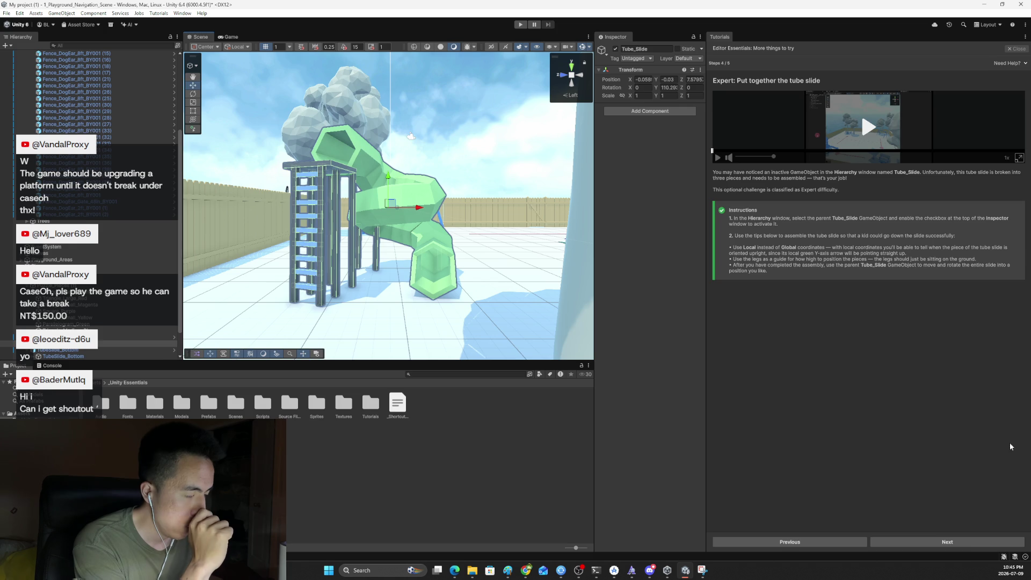
click(967, 544)
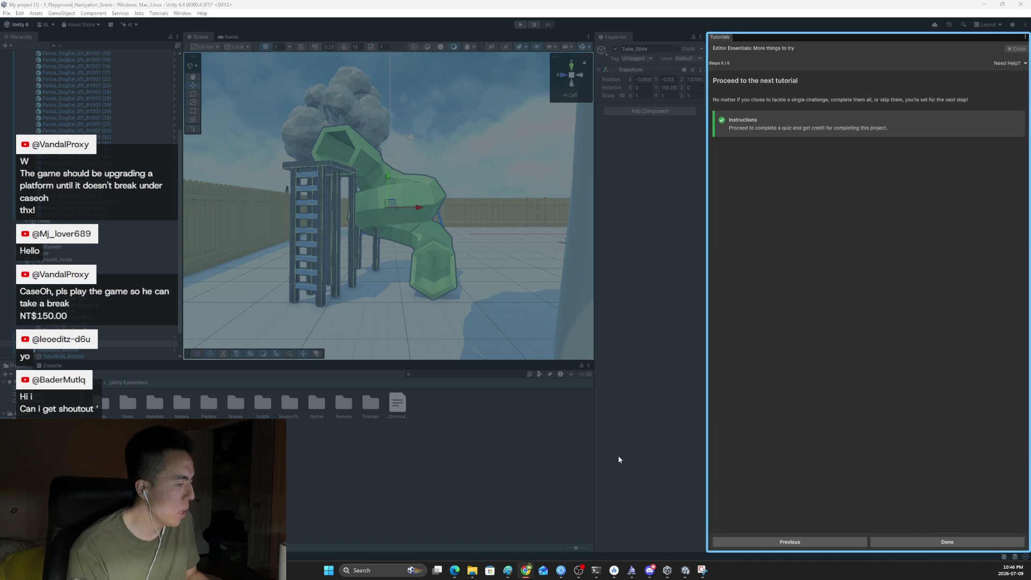
Step: Finish the tutorial, save the playground scene, and open the Editor Essentials checkpoint quiz on Unity Learn
click(914, 541)
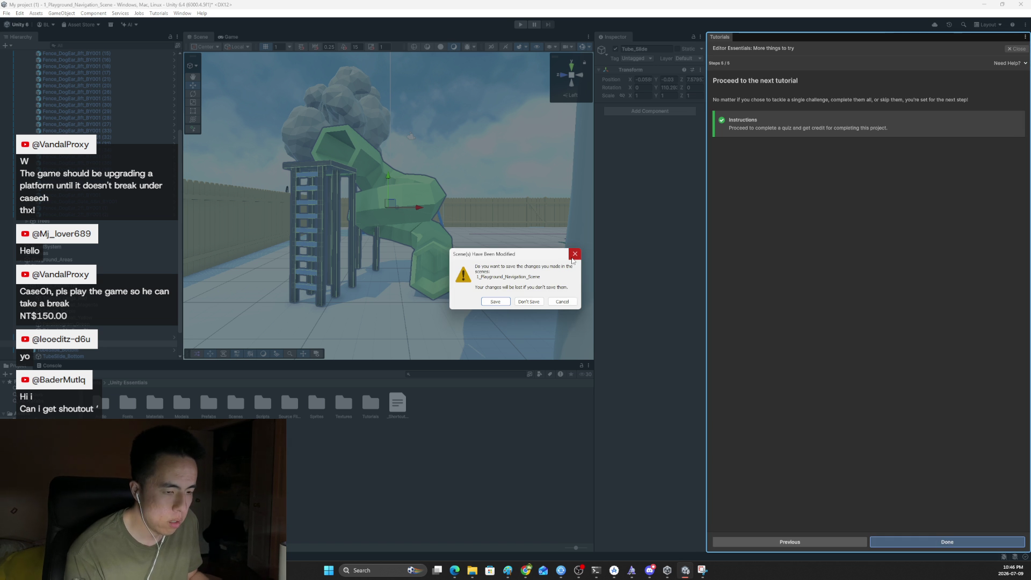
click(502, 301)
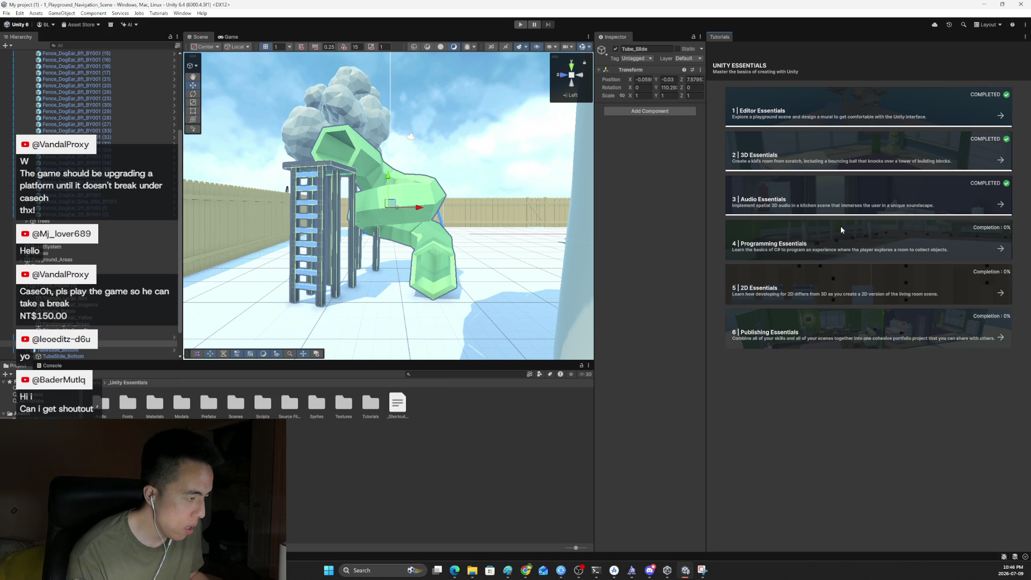
click(870, 116)
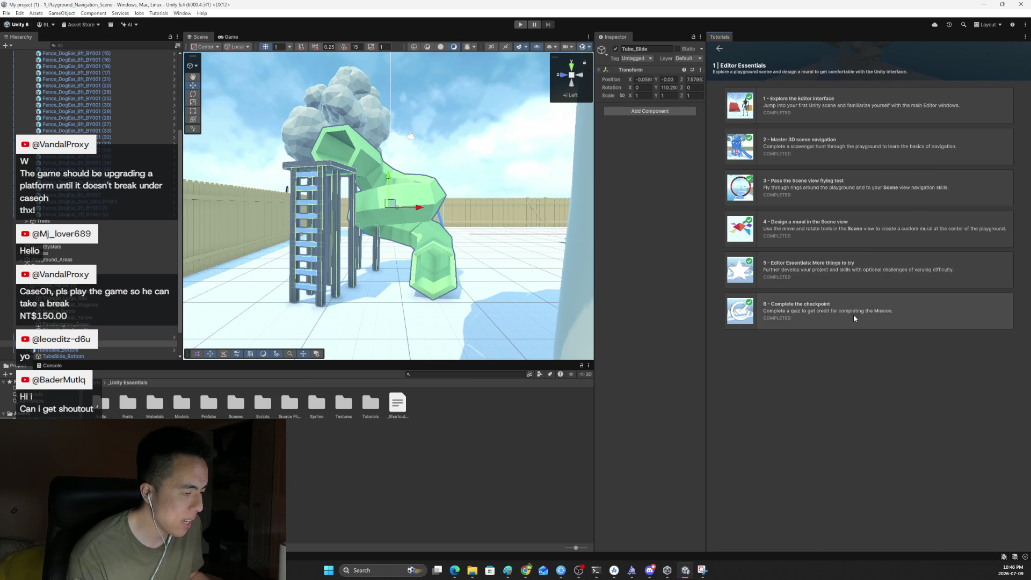
click(853, 318)
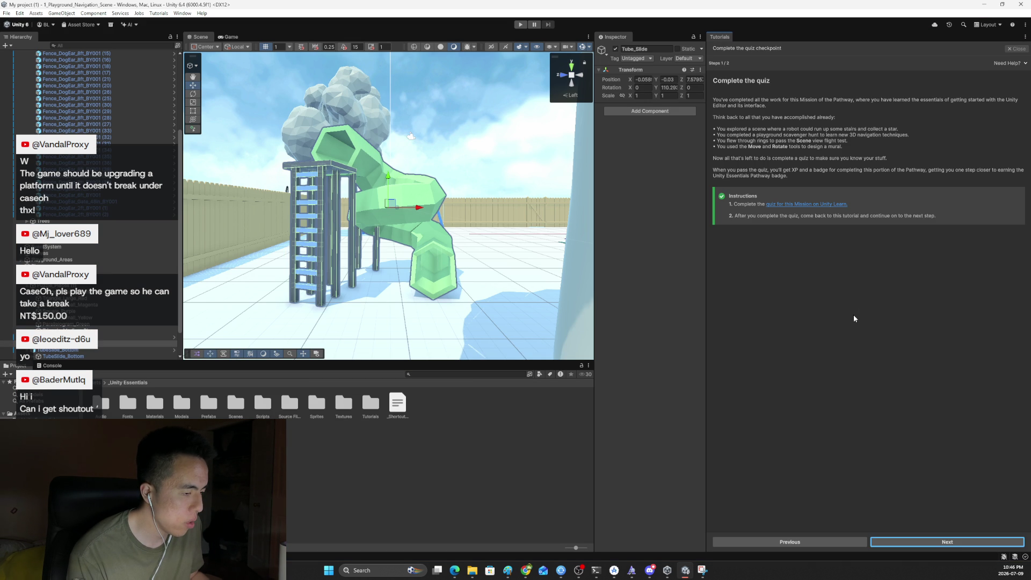
click(800, 205)
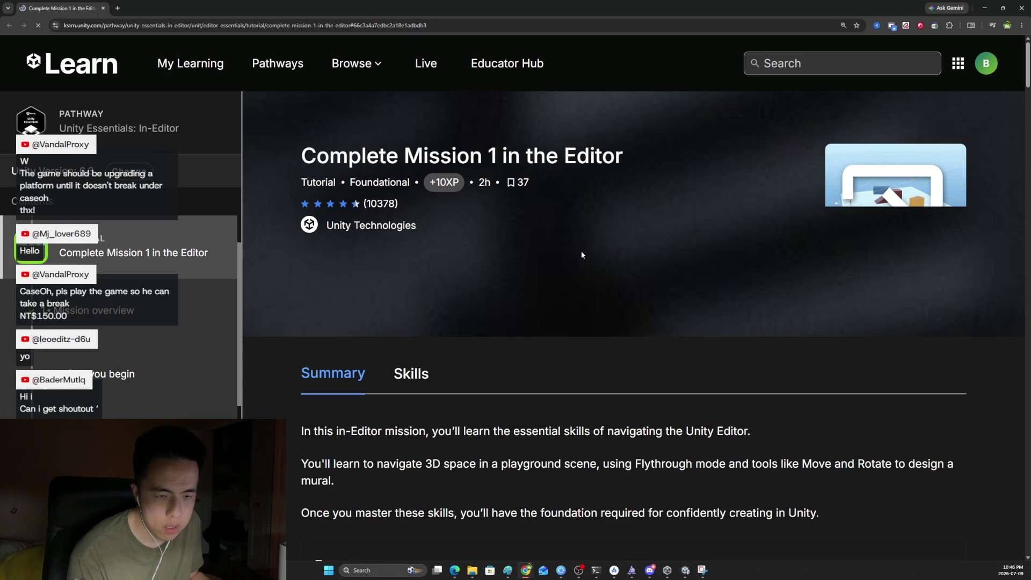
key(ctrl+minus)
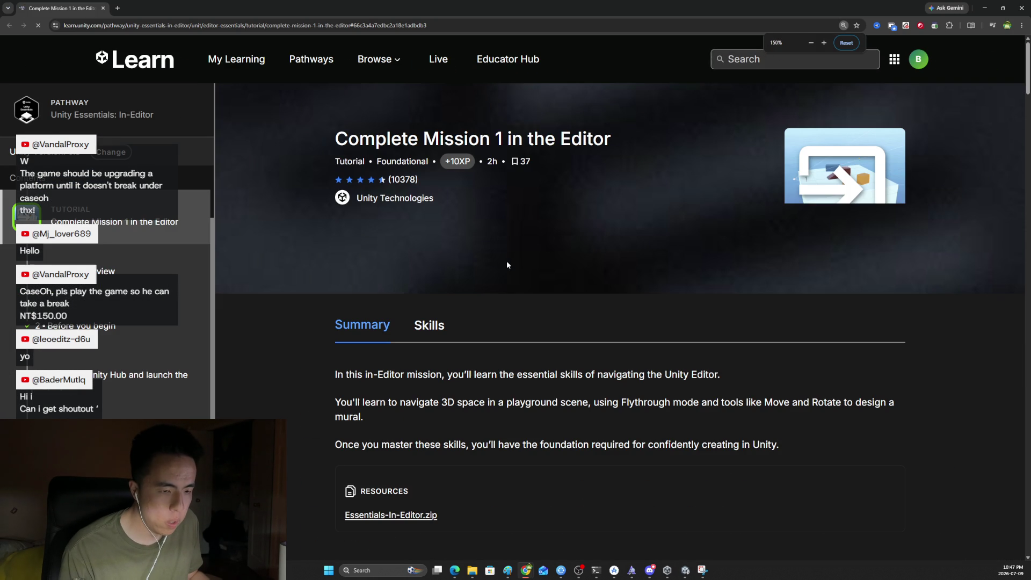
scroll(509, 261, down, 3)
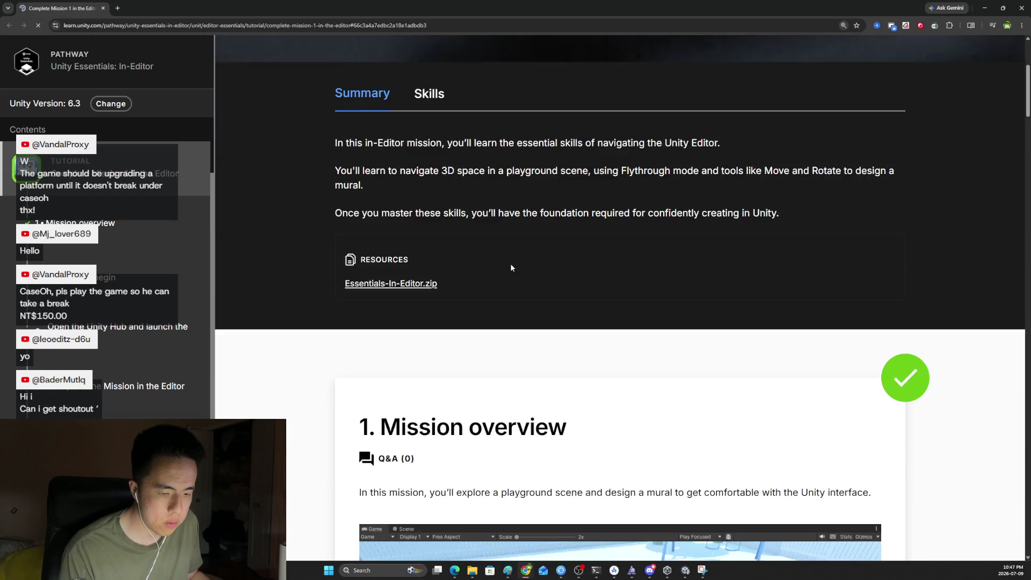
scroll(511, 267, down, 2)
key(ctrl+f)
text(quiz)
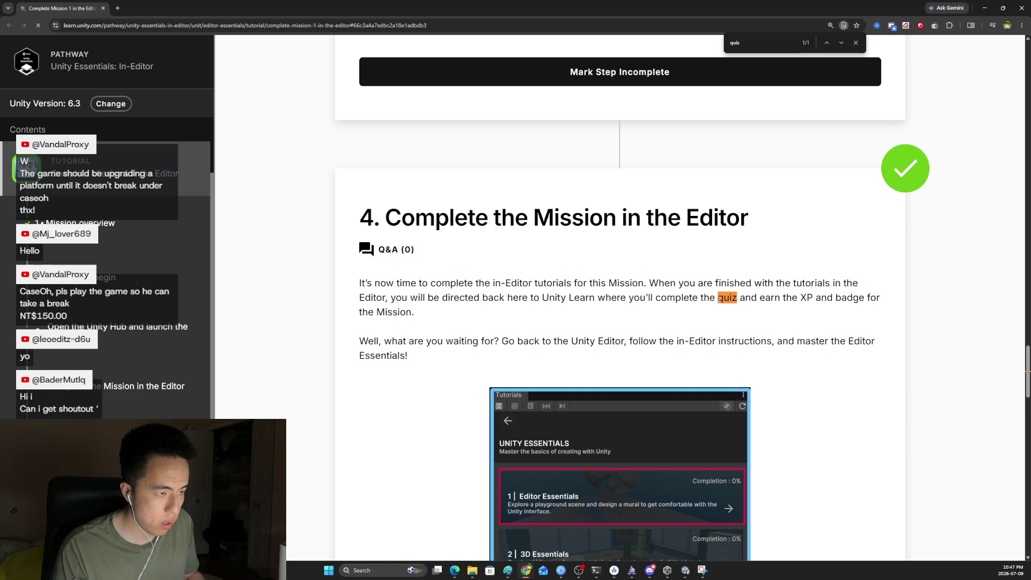
scroll(762, 302, down, 9)
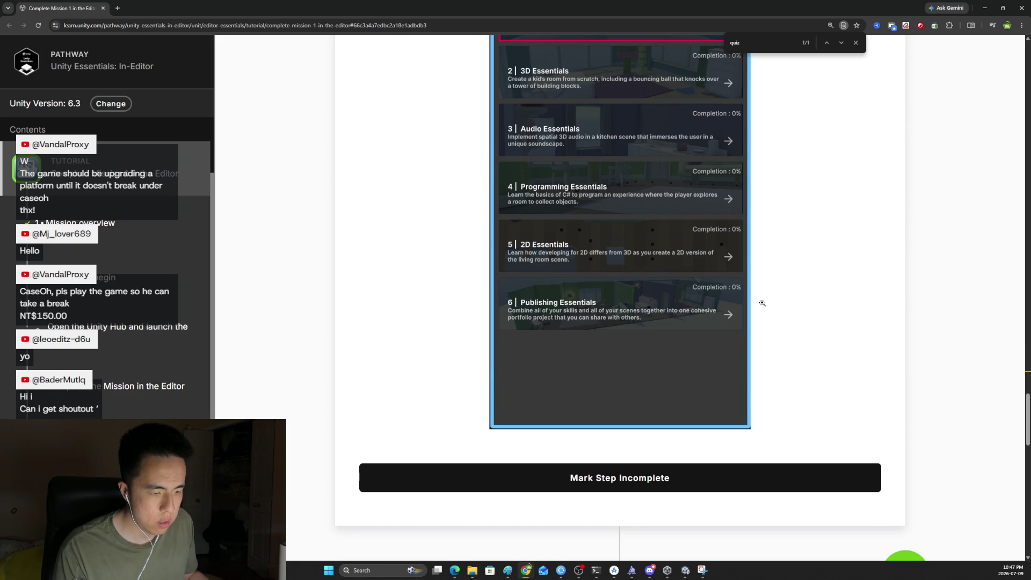
scroll(763, 302, down, 5)
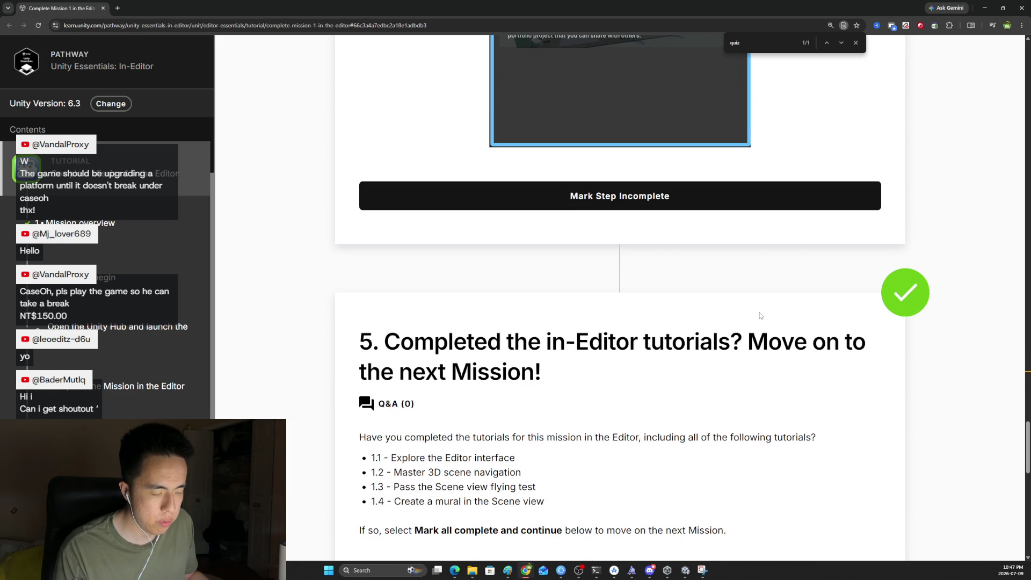
scroll(760, 315, down, 9)
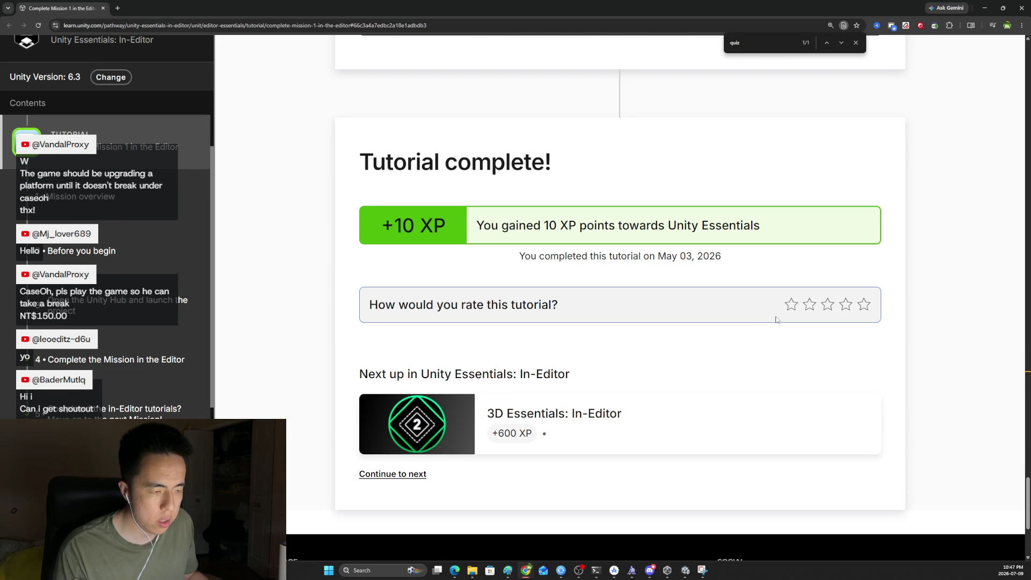
scroll(758, 315, down, 5)
key(ctrl+minus)
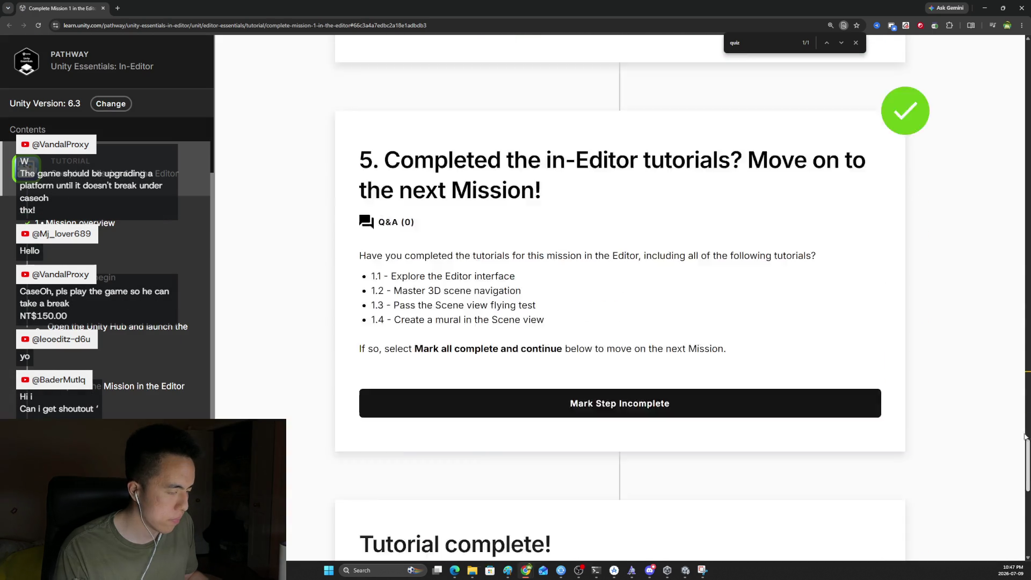
scroll(789, 223, up, 20)
scroll(788, 223, up, 5)
mouse_move(688, 575)
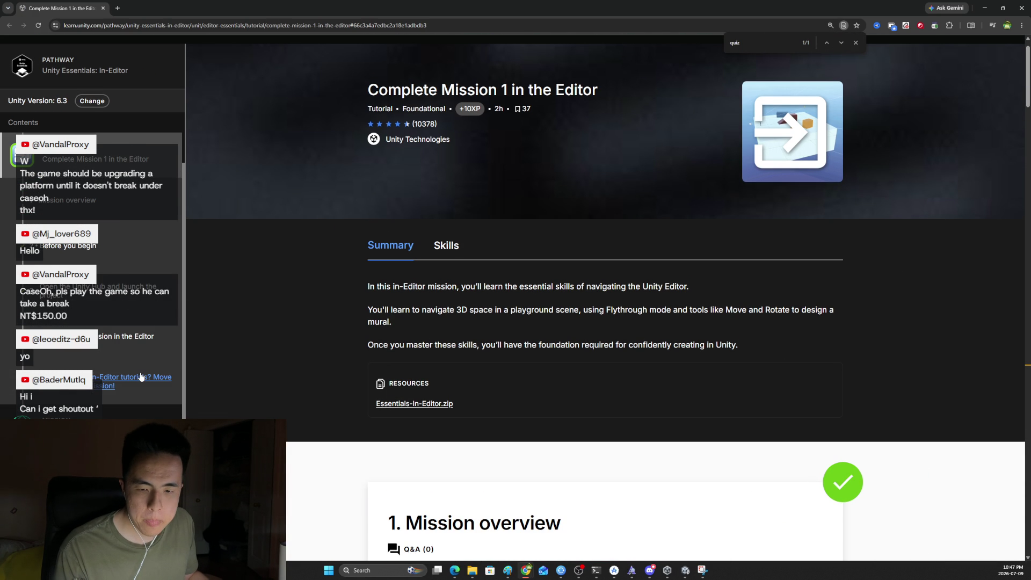
scroll(138, 361, down, 3)
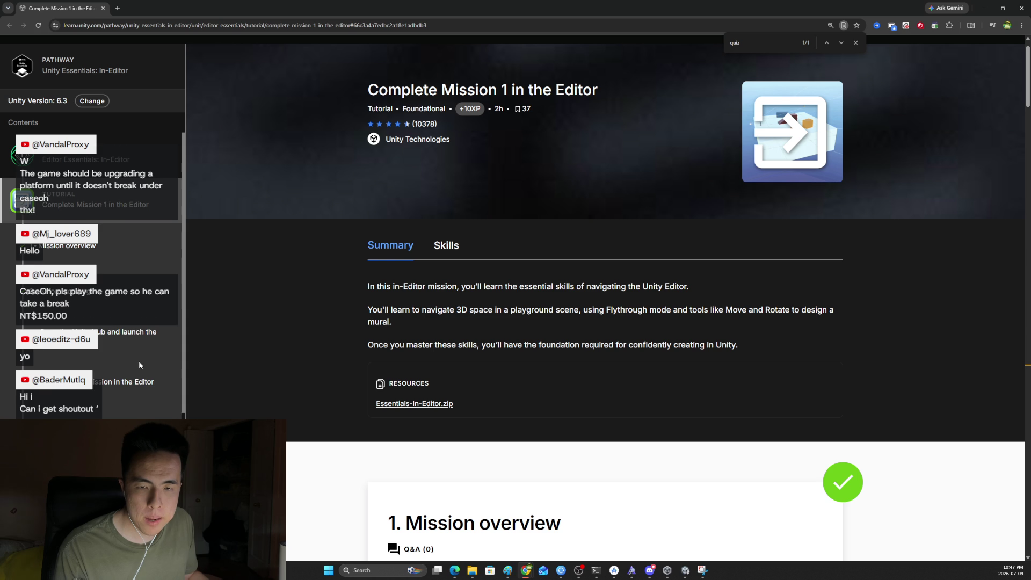
scroll(89, 285, up, 3)
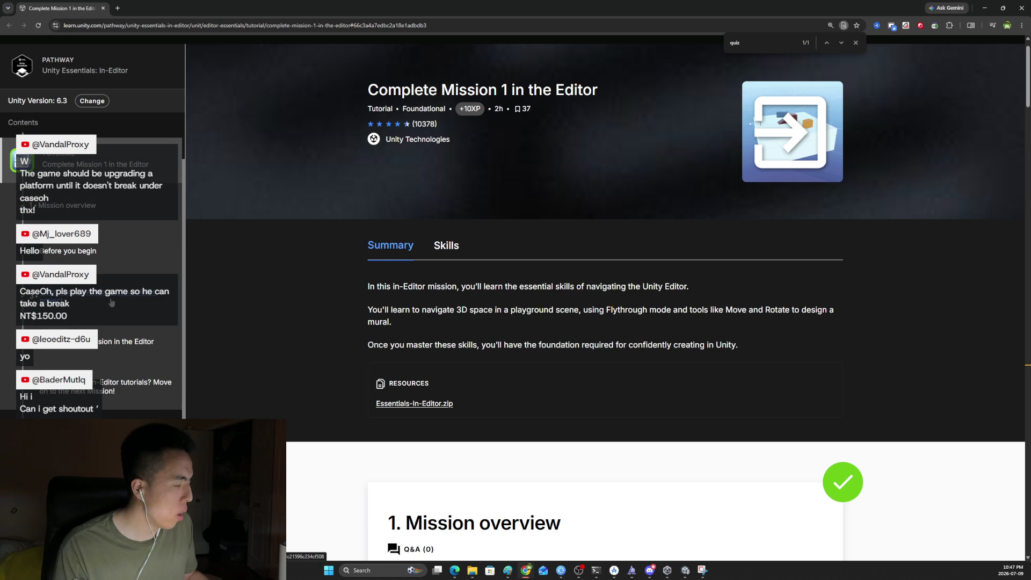
Step: Back in Unity, complete the quiz checkpoint tutorial and return to the Unity Essentials list
click(685, 571)
click(963, 541)
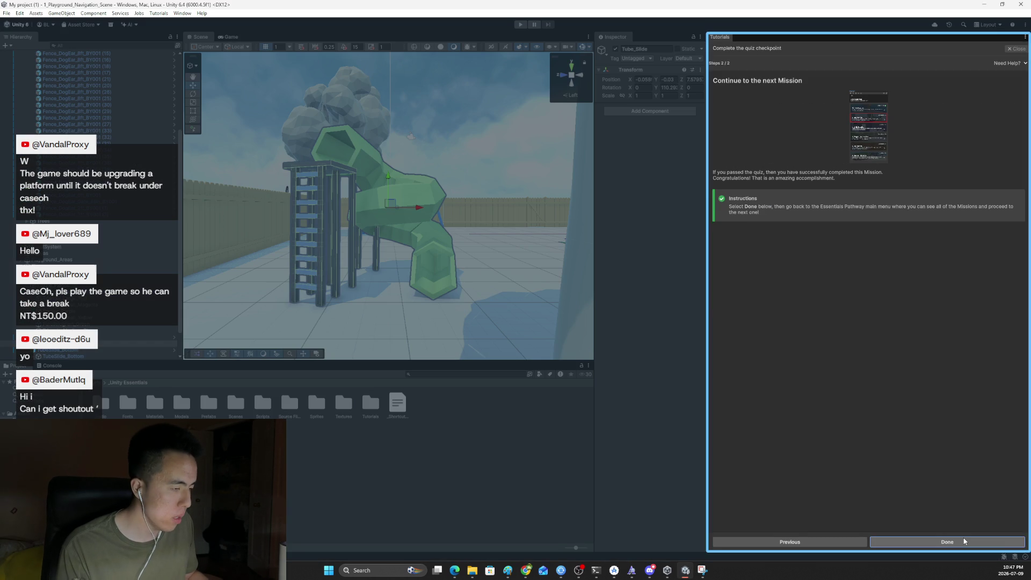
click(961, 539)
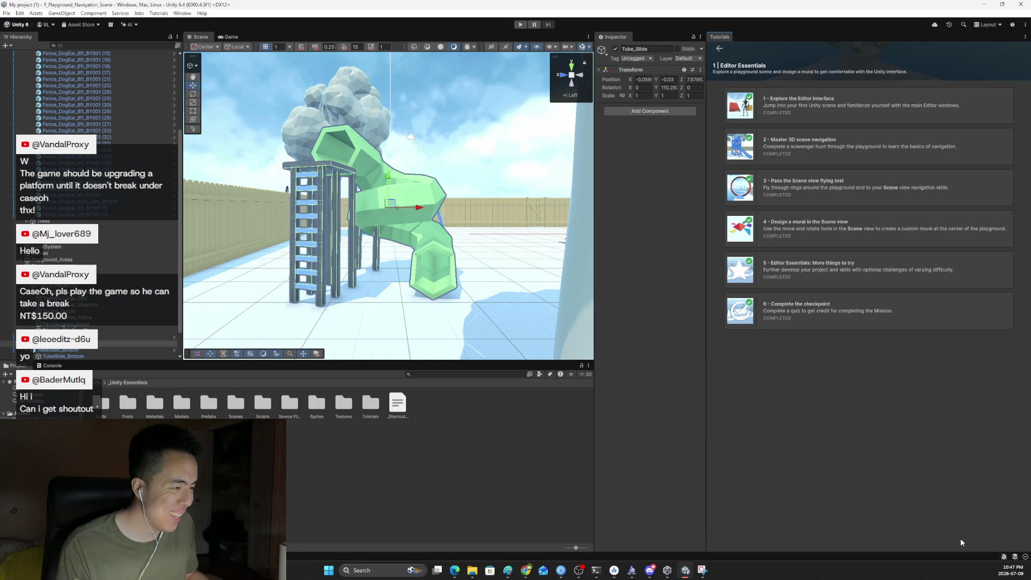
click(719, 48)
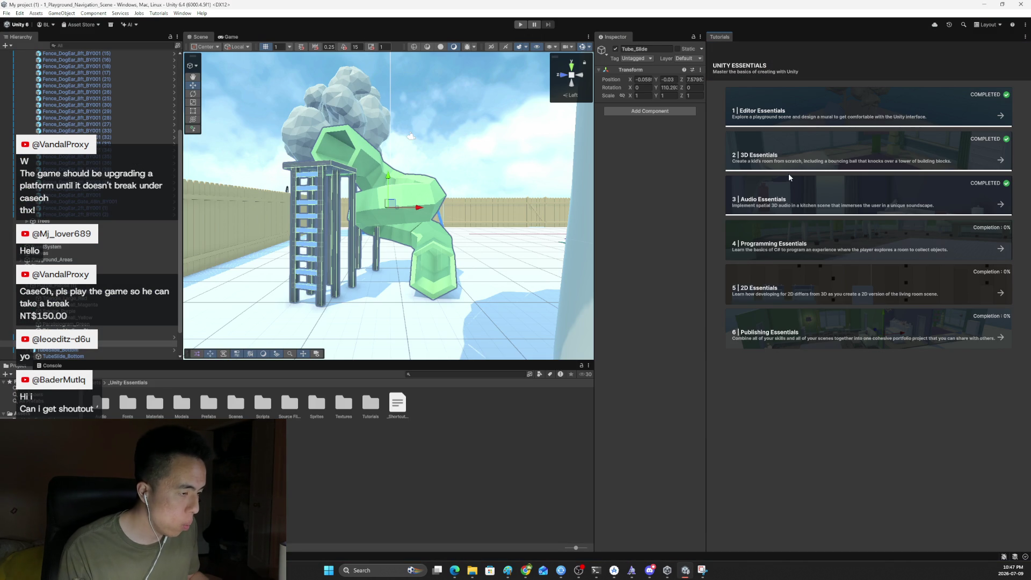